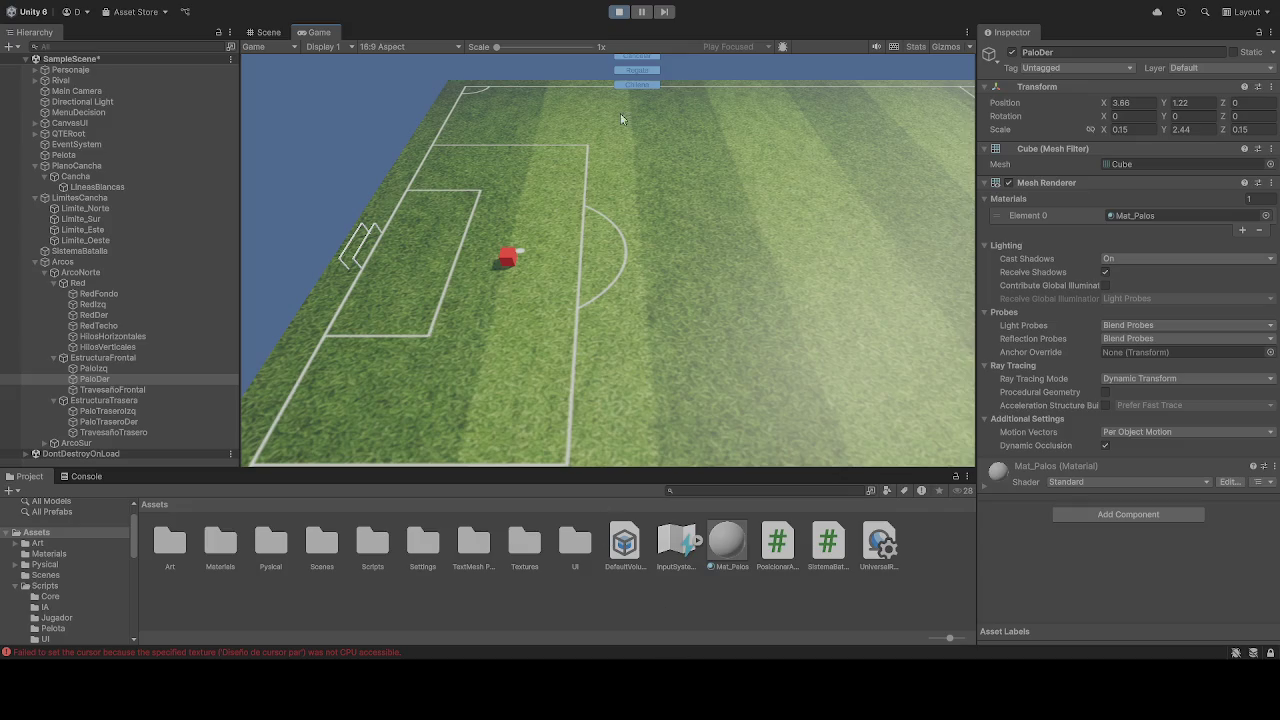
# Step: Exit Play mode and select Arcos to view its Posicionar Arcos goal settings
pyautogui.click(618, 11)
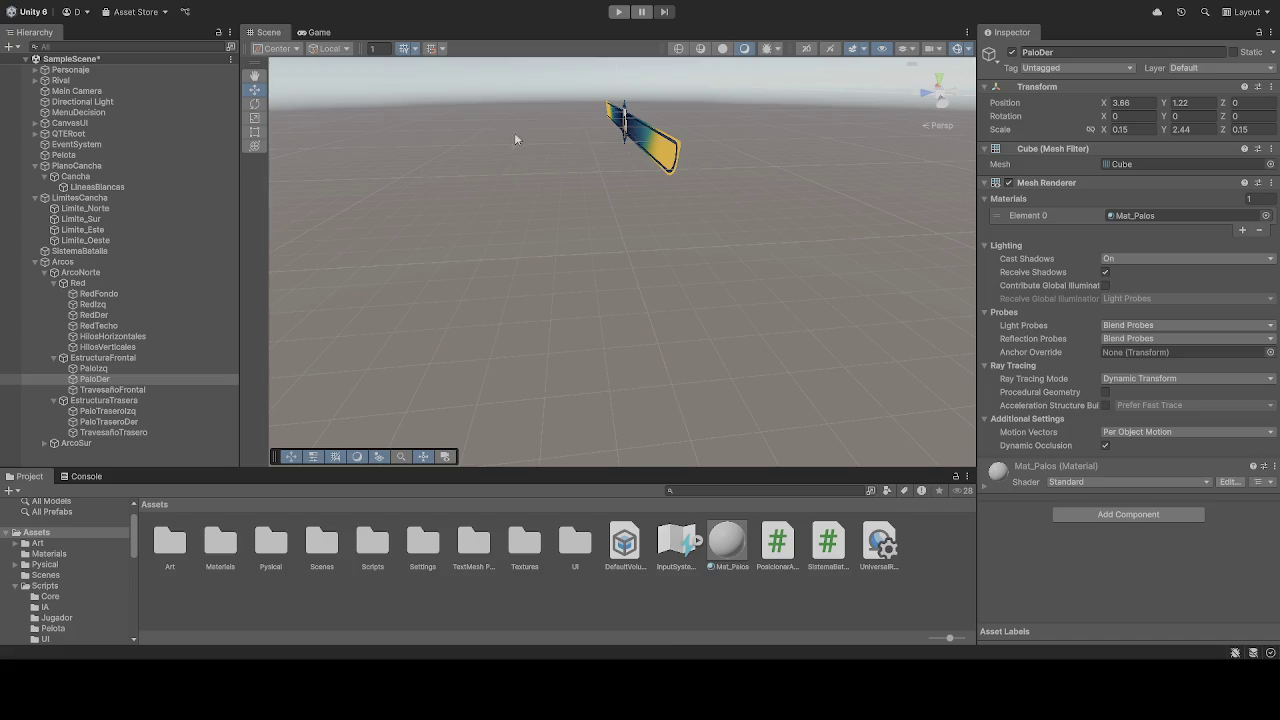
pyautogui.click(73, 272)
# Step: Select Arcos to check its Posicionar Arcos script, then run the game to test goal placement
pyautogui.click(72, 262)
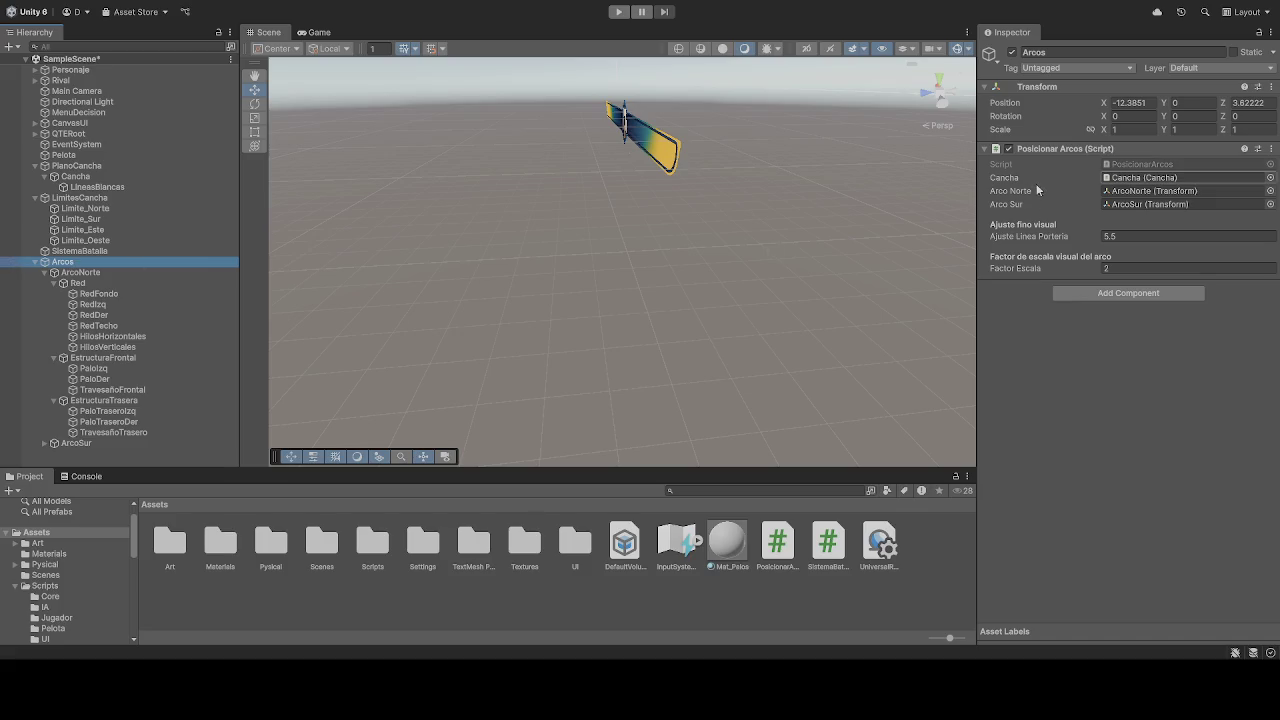
pyautogui.click(613, 13)
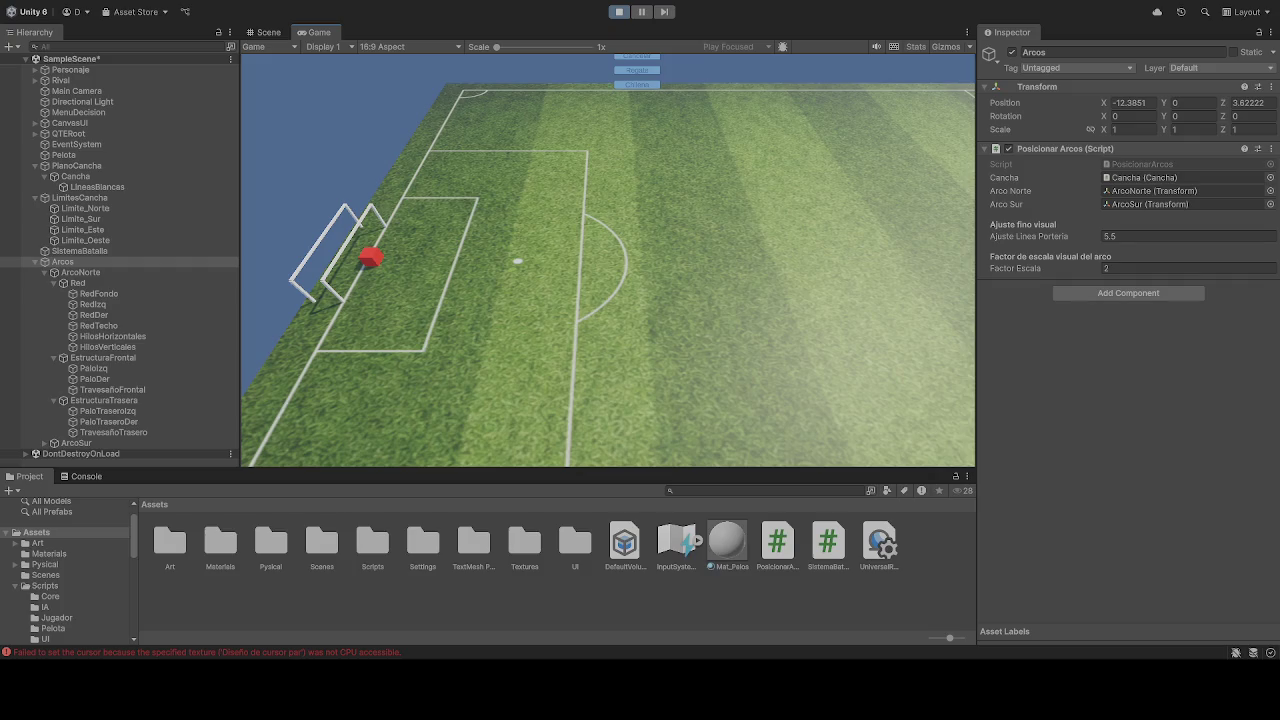
# Step: Select Personaje to show its Transform, Mesh Renderer and Box Collider in the Inspector
pyautogui.click(100, 70)
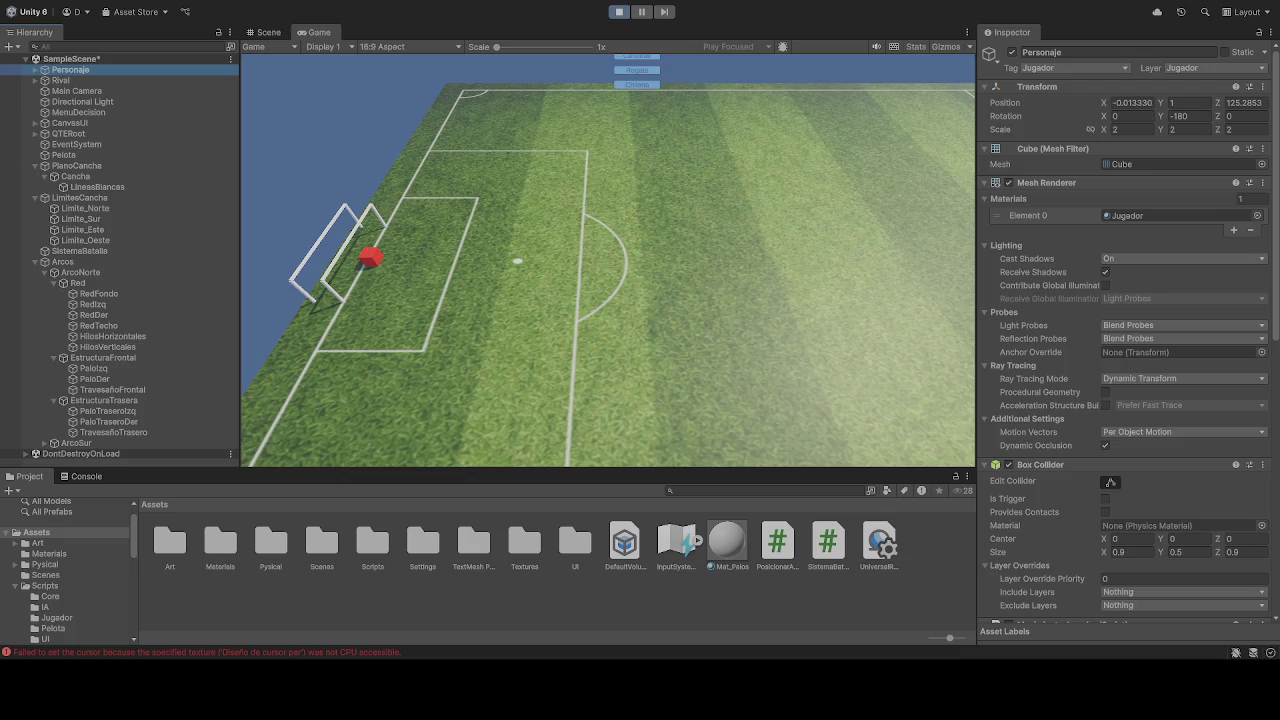
# Step: Exit Play mode, select Arcos to review its Posicionar Arcos component, and restart the game
pyautogui.click(619, 11)
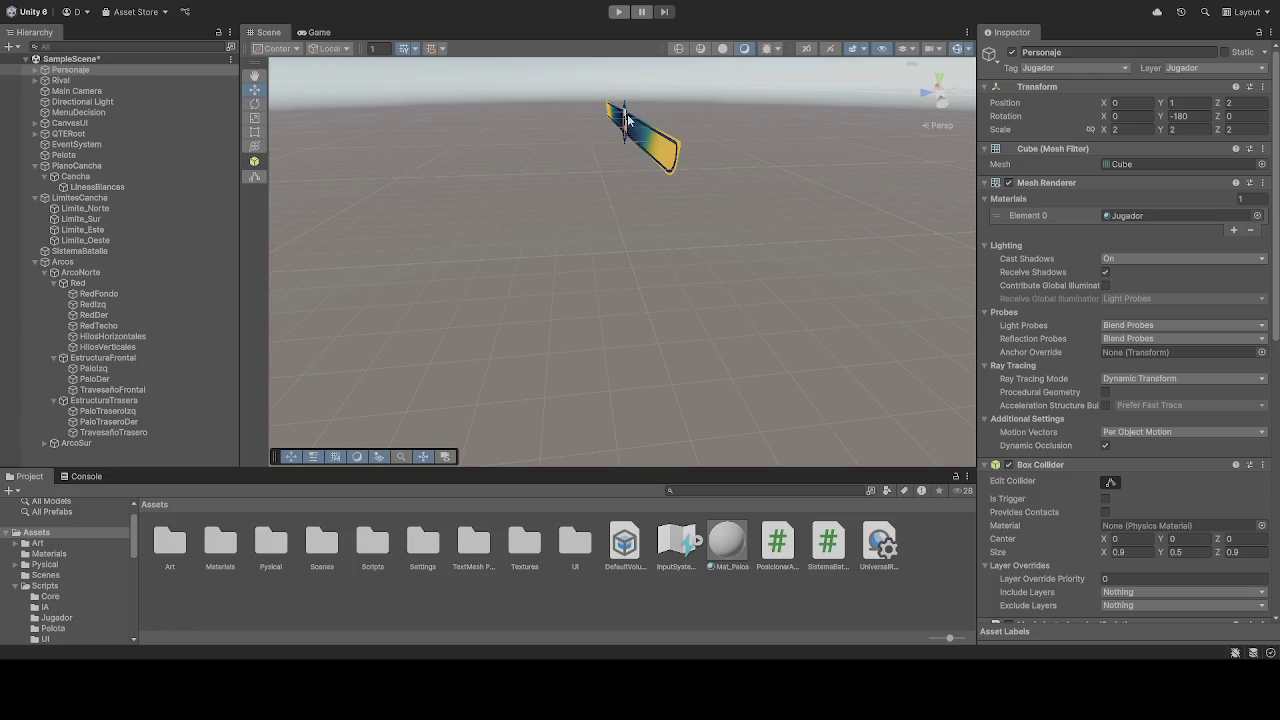
pyautogui.click(64, 261)
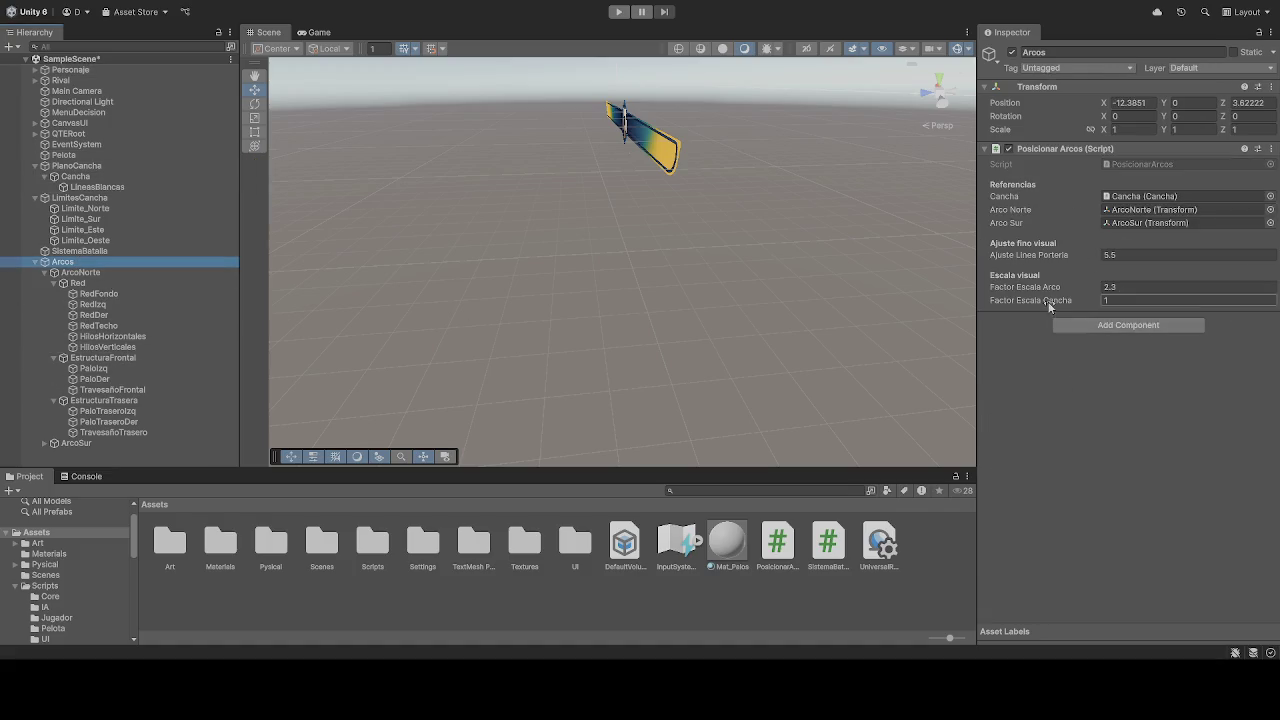
pyautogui.click(625, 14)
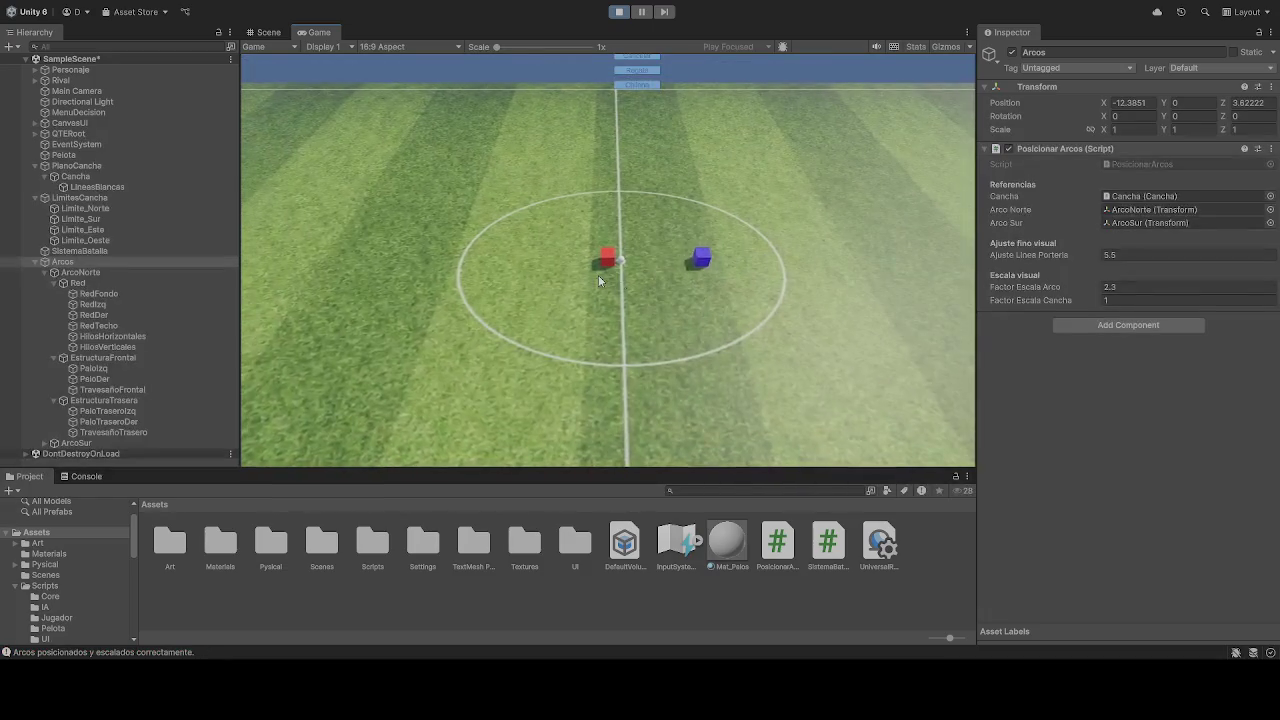
# Step: Use the A key to drive the red cube left toward the north goal area
pyautogui.press('a')
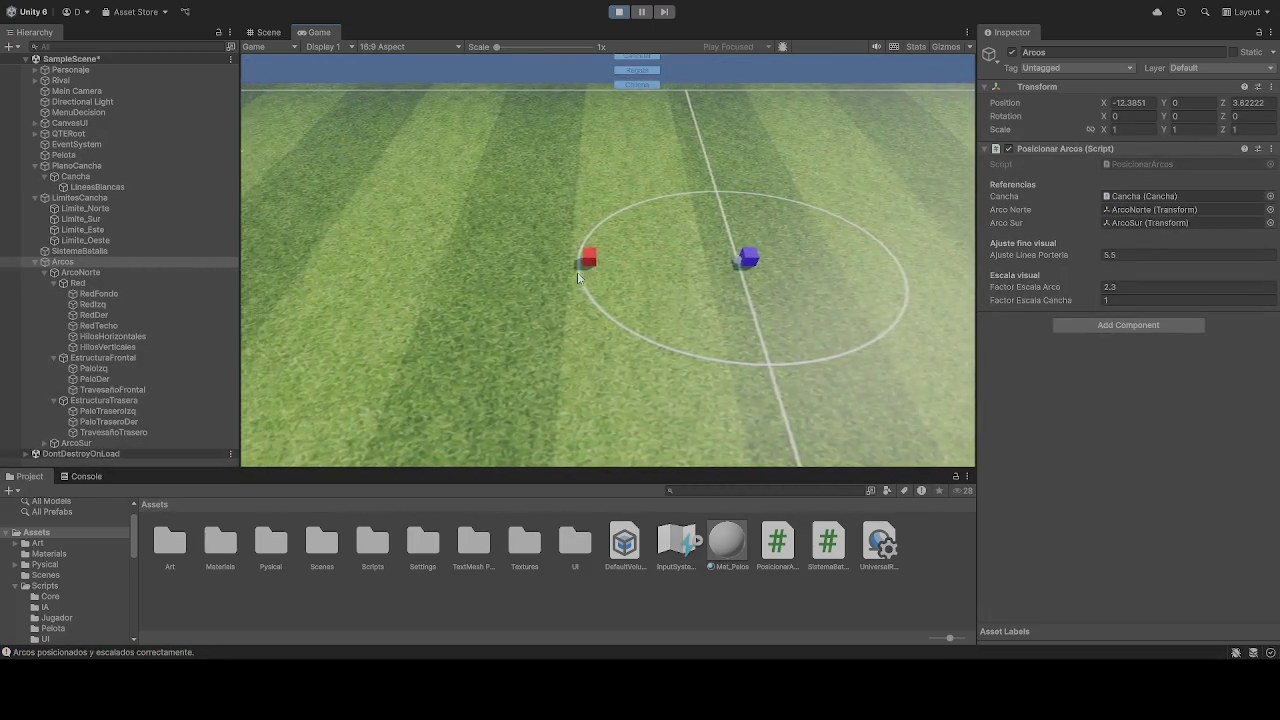
pyautogui.press('a')
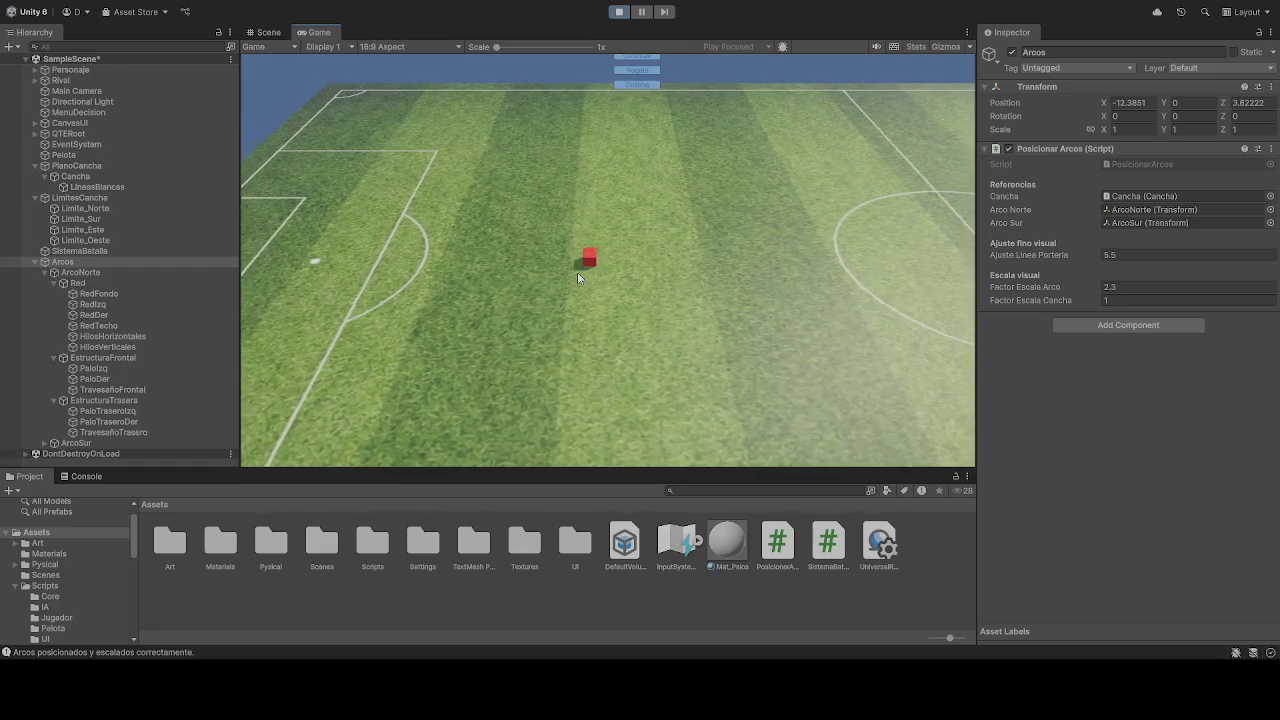
pyautogui.press('a')
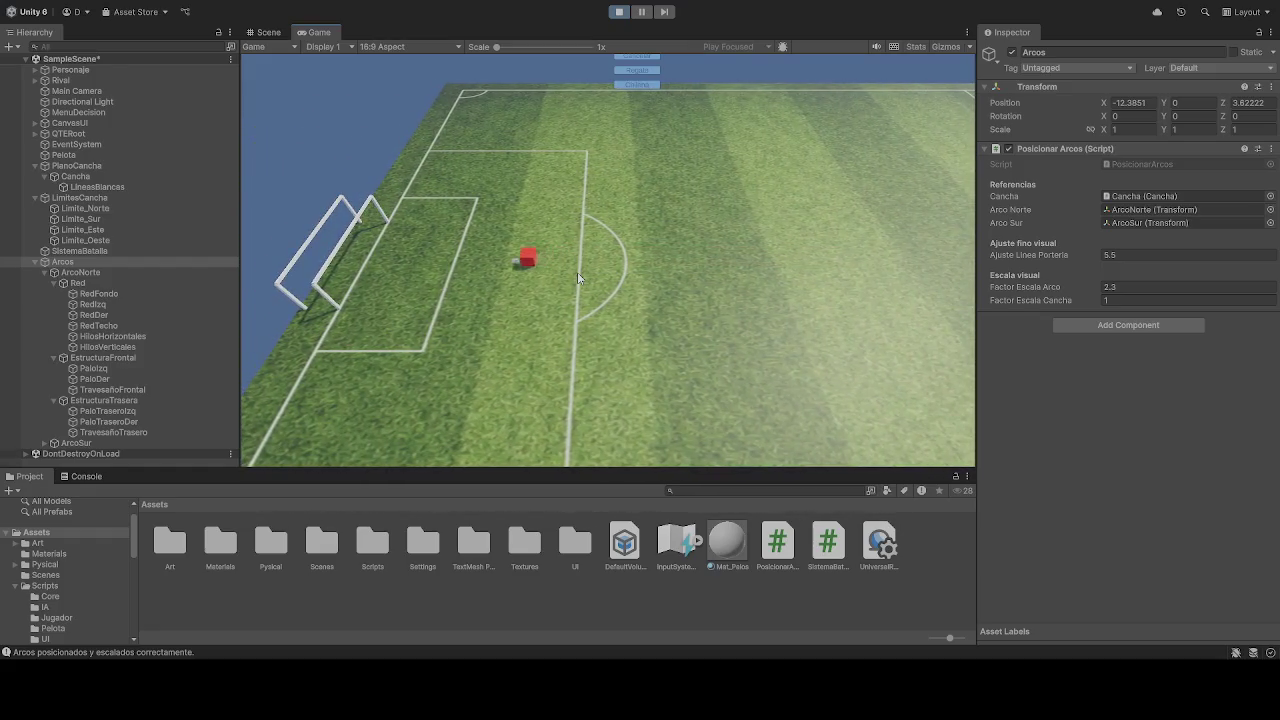
pyautogui.press('a')
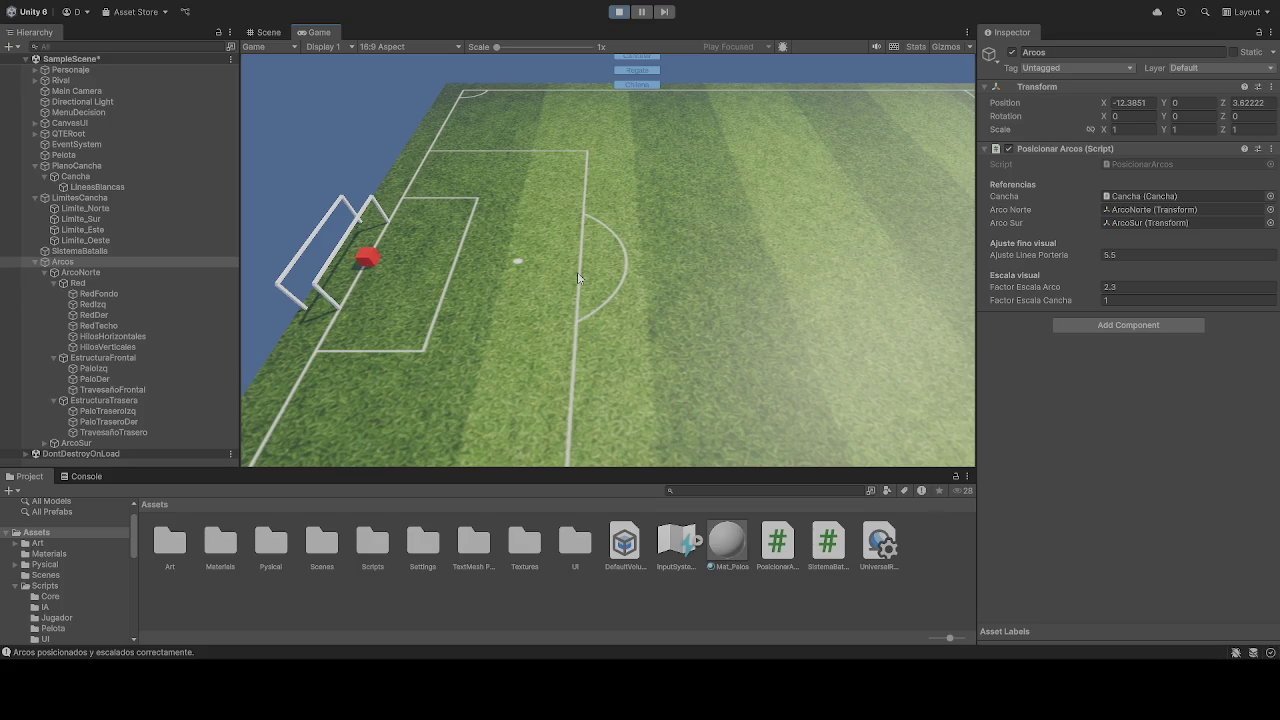
# Step: Move the red cube up to the goal, then orbit the Scene view to show both
pyautogui.press('a')
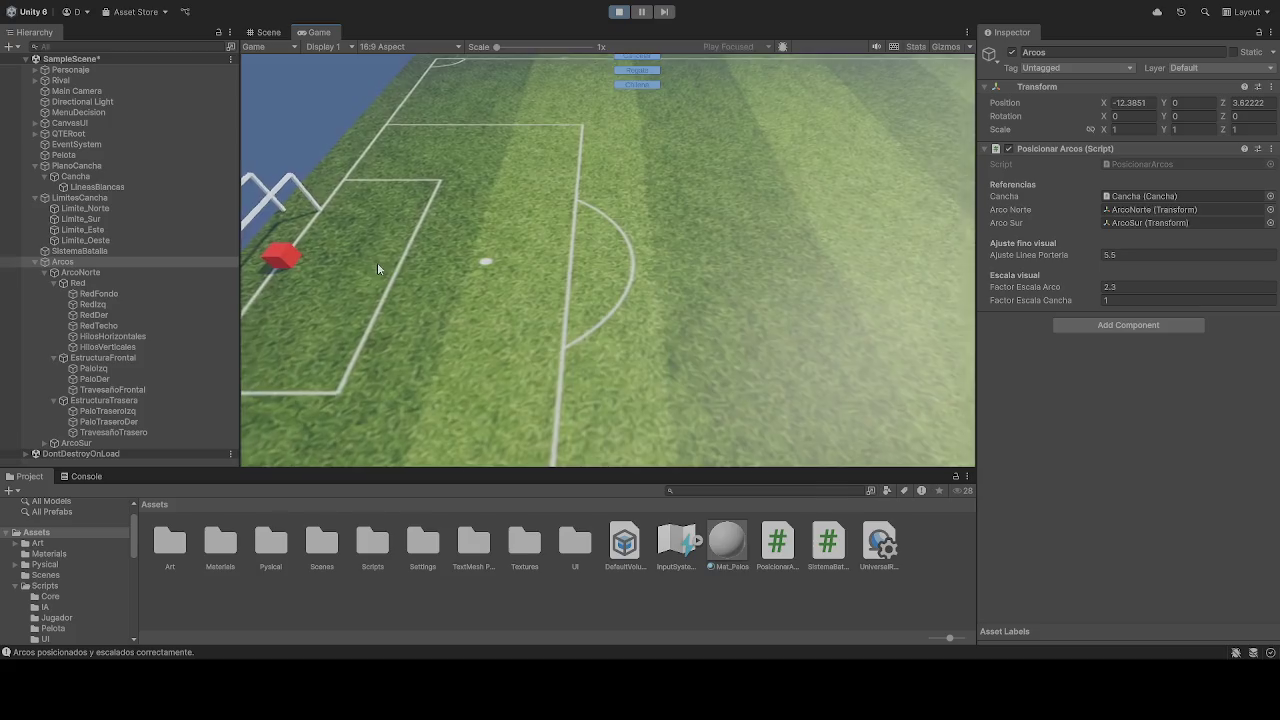
pyautogui.click(268, 32)
pyautogui.moveTo(557, 269)
pyautogui.mouseDown()
pyautogui.moveTo(280, 237)
pyautogui.moveTo(251, 240)
pyautogui.moveTo(222, 290)
pyautogui.moveTo(241, 290)
pyautogui.moveTo(258, 252)
pyautogui.moveTo(250, 177)
pyautogui.moveTo(230, 157)
pyautogui.mouseUp()
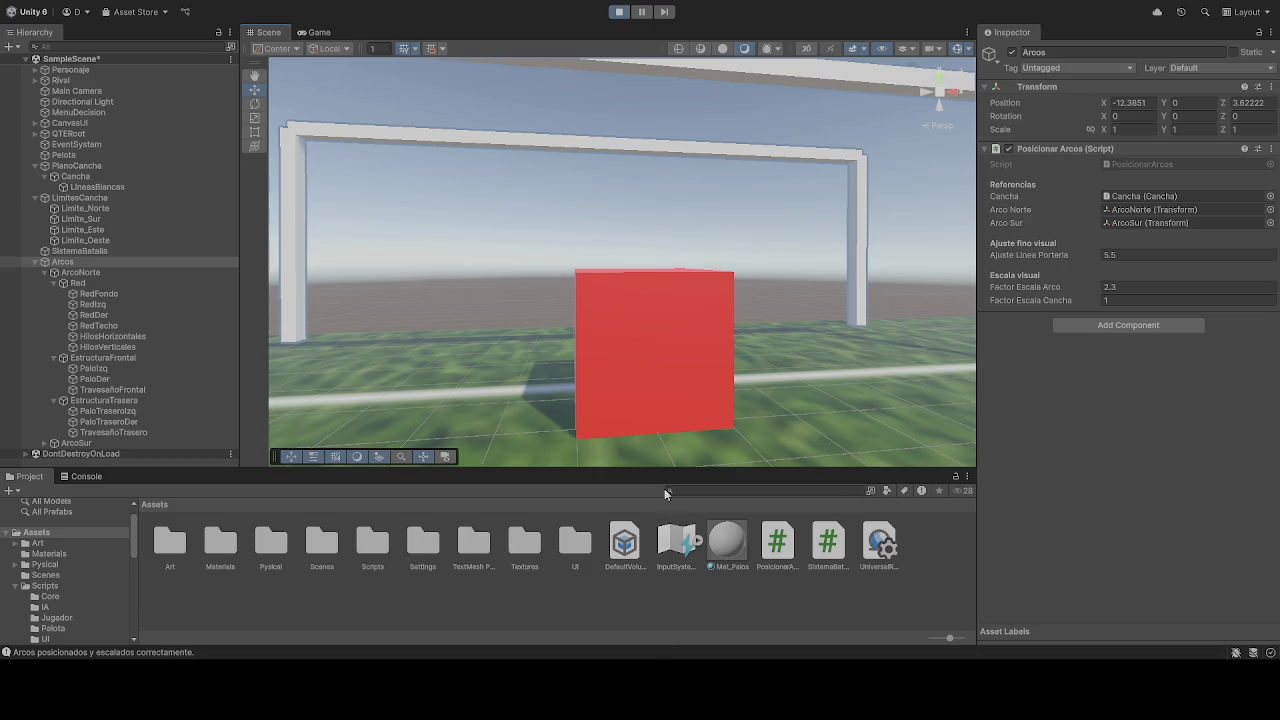
# Step: Deselect everything and orbit the Scene view to face the goal head-on, red block in front
pyautogui.click(688, 251)
pyautogui.moveTo(634, 209)
pyautogui.mouseDown()
pyautogui.moveTo(598, 209)
pyautogui.moveTo(614, 209)
pyautogui.moveTo(606, 216)
pyautogui.mouseUp()
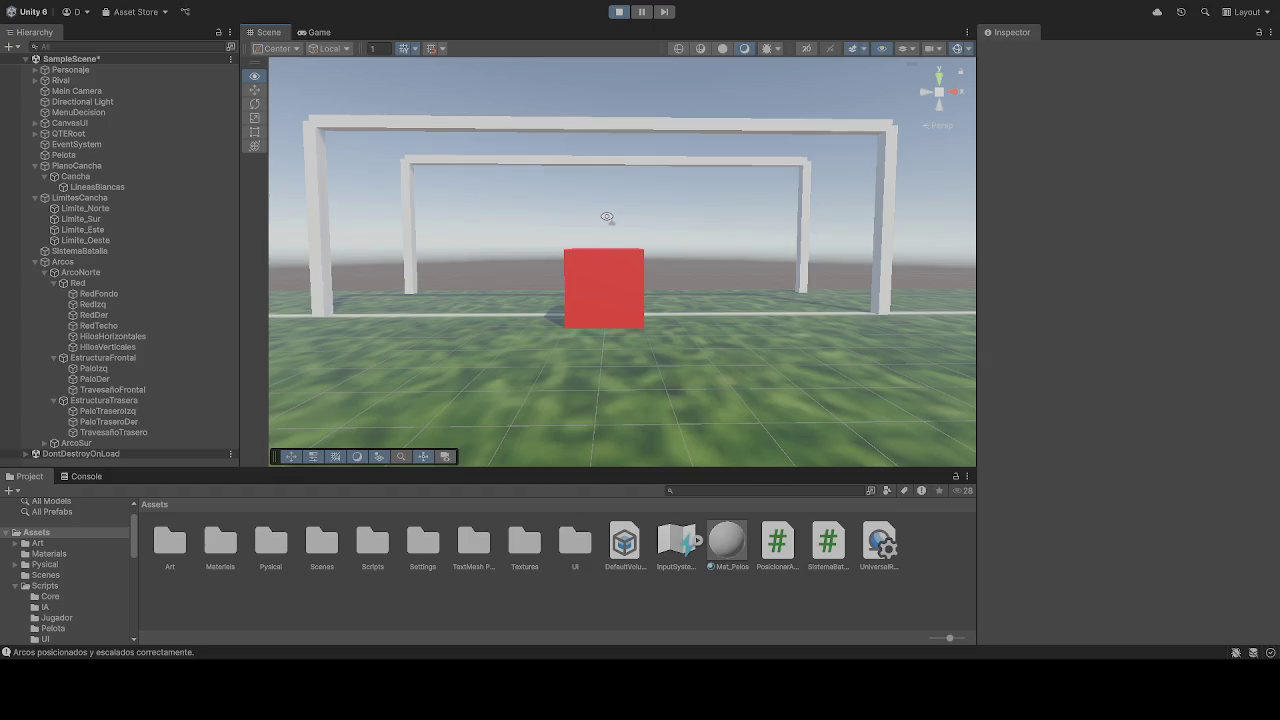
# Step: Select Arcos and enter 2.3 as its Factor Escala Arco value
pyautogui.click(82, 259)
pyautogui.click(1173, 287)
pyautogui.write('2.3')
pyautogui.press('Return')
pyautogui.write('2')
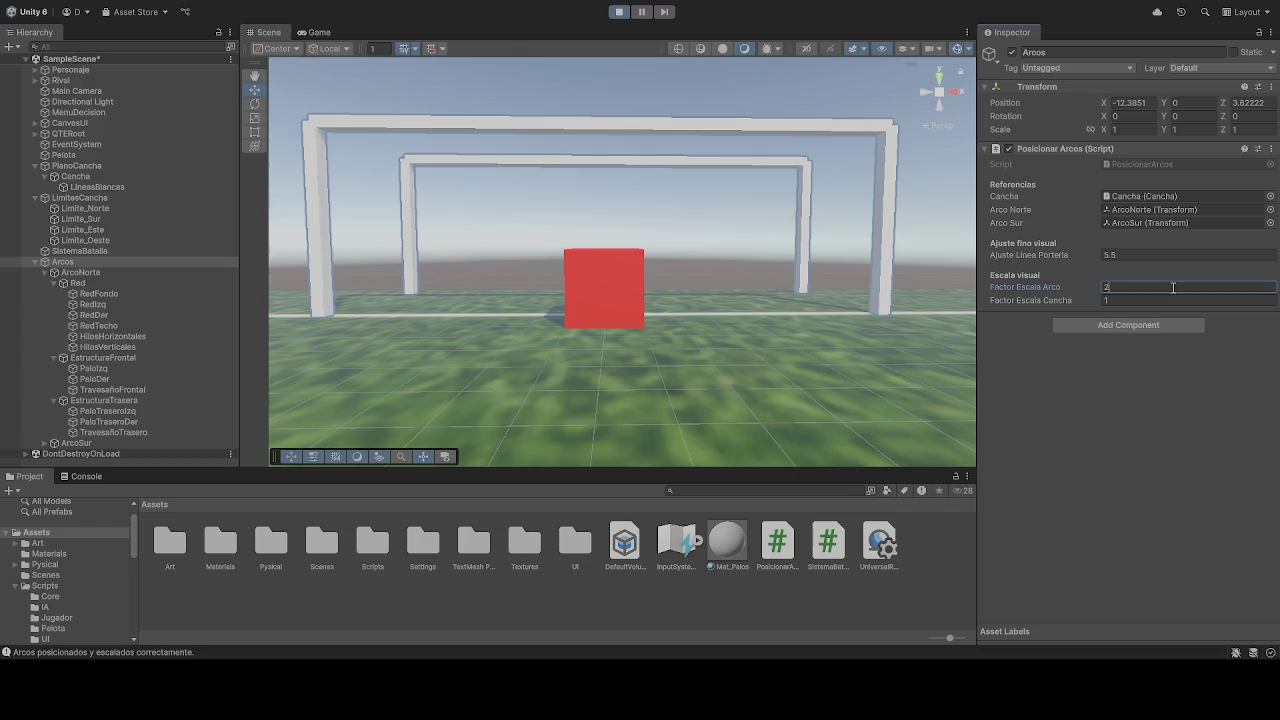
pyautogui.write('.3')
pyautogui.press('Return')
# Step: Select Personaje and make a first pass at its Transform Scale X, Y and Z values
pyautogui.click(1110, 287)
pyautogui.click(70, 70)
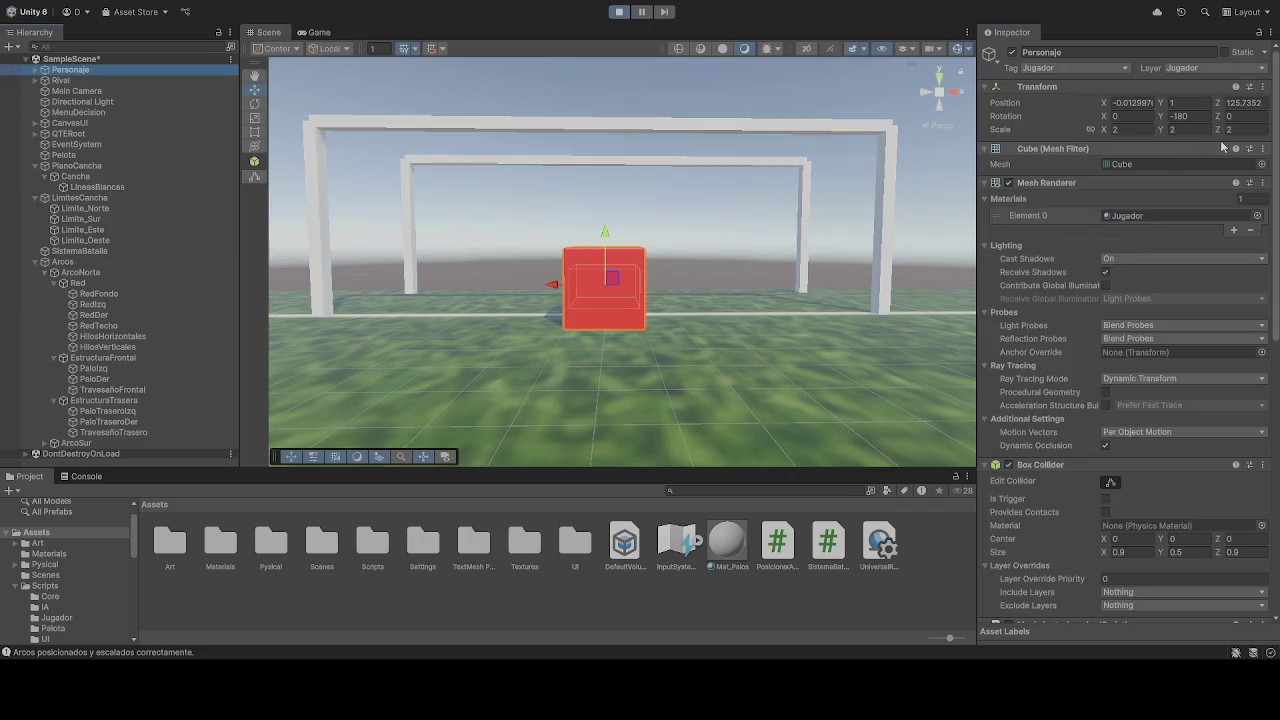
pyautogui.click(1139, 127)
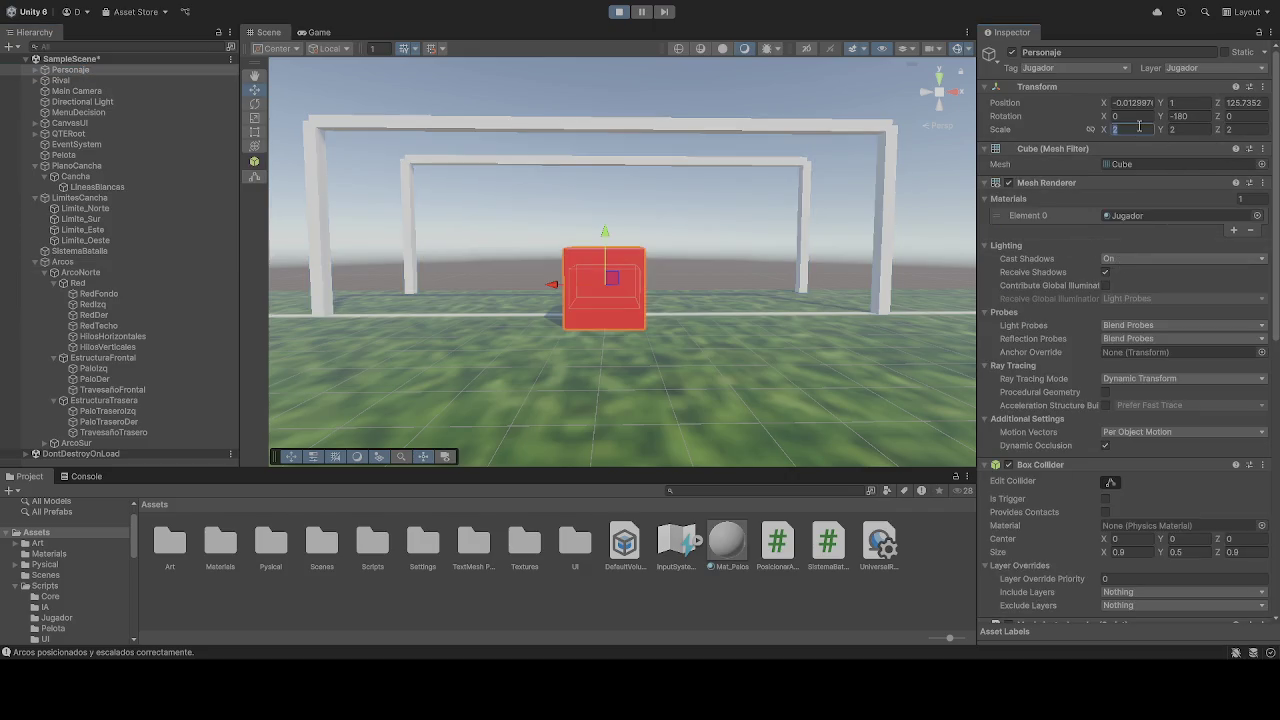
pyautogui.write('1')
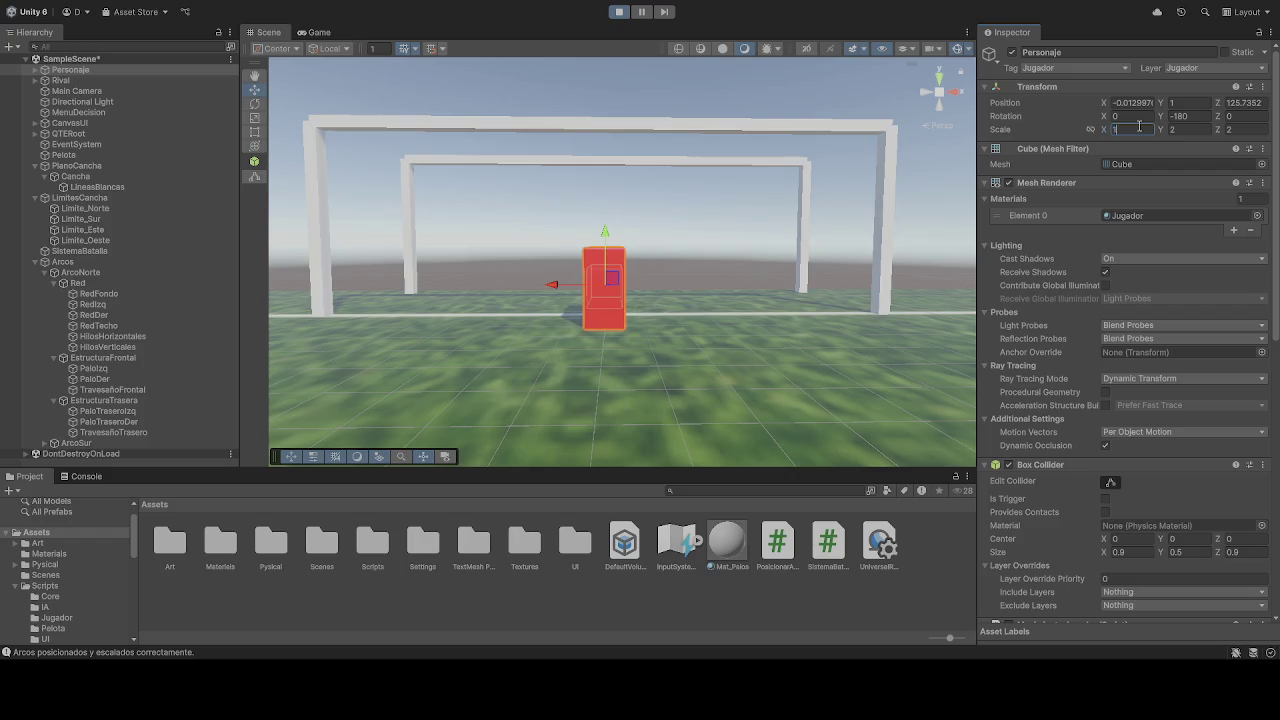
pyautogui.click(1200, 128)
pyautogui.write('11')
pyautogui.press('BackSpace')
pyautogui.write('2')
pyautogui.click(1245, 130)
pyautogui.write('1')
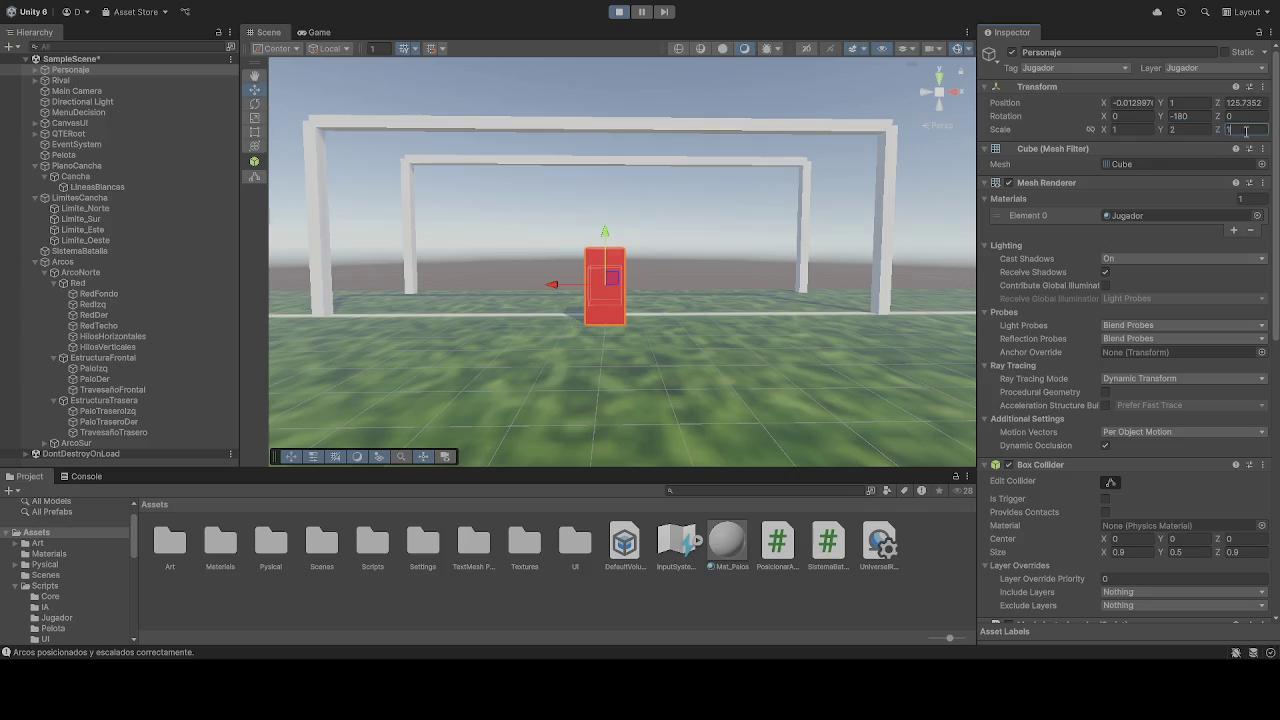
pyautogui.press('BackSpace')
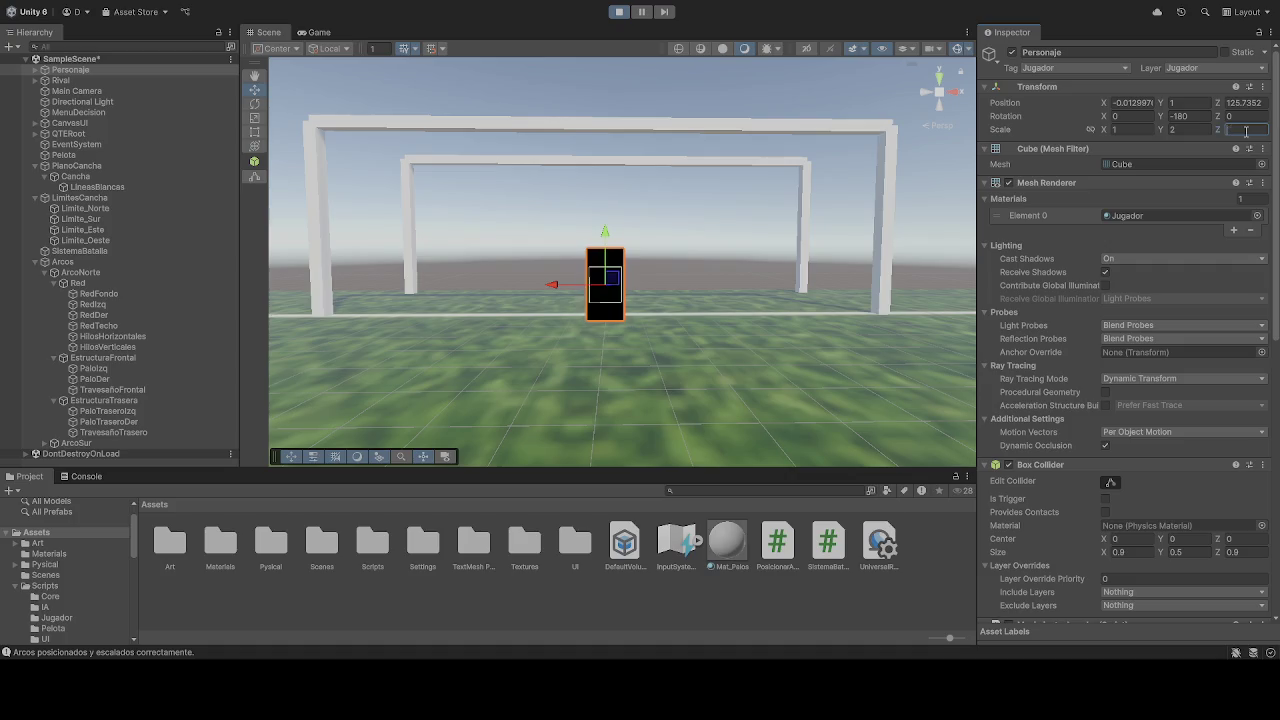
pyautogui.write('2')
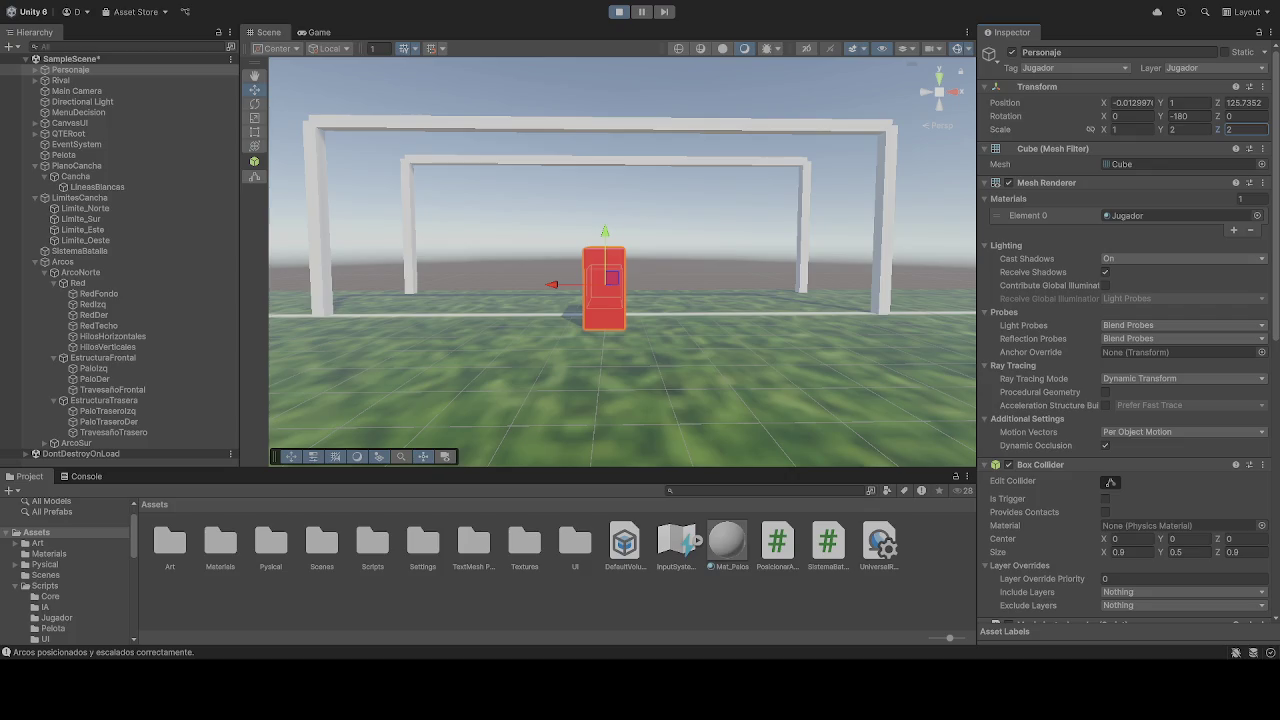
# Step: Re-enter Personaje's scale so it ends at X 1, Y 2, Z 1
pyautogui.click(1127, 130)
pyautogui.write('2')
pyautogui.click(1184, 128)
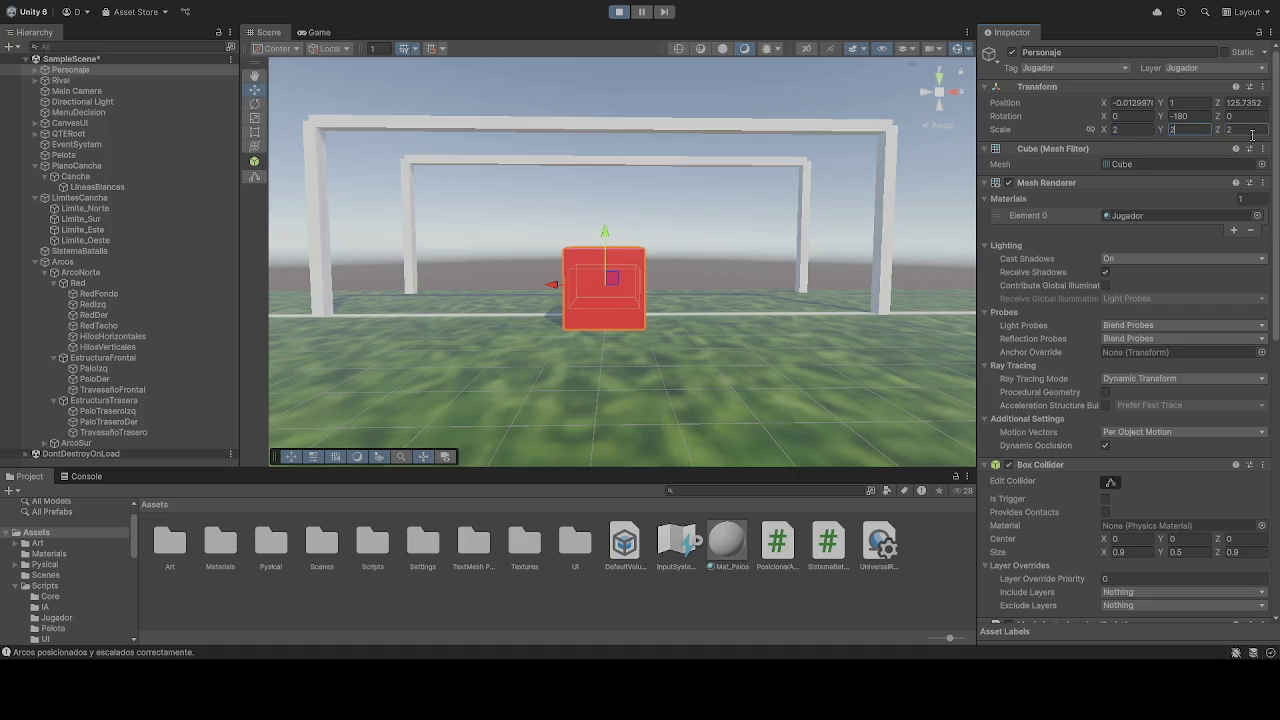
pyautogui.write('1')
pyautogui.click(1240, 129)
pyautogui.write('1')
pyautogui.click(1127, 130)
pyautogui.write('1')
pyautogui.click(1187, 130)
pyautogui.write('2')
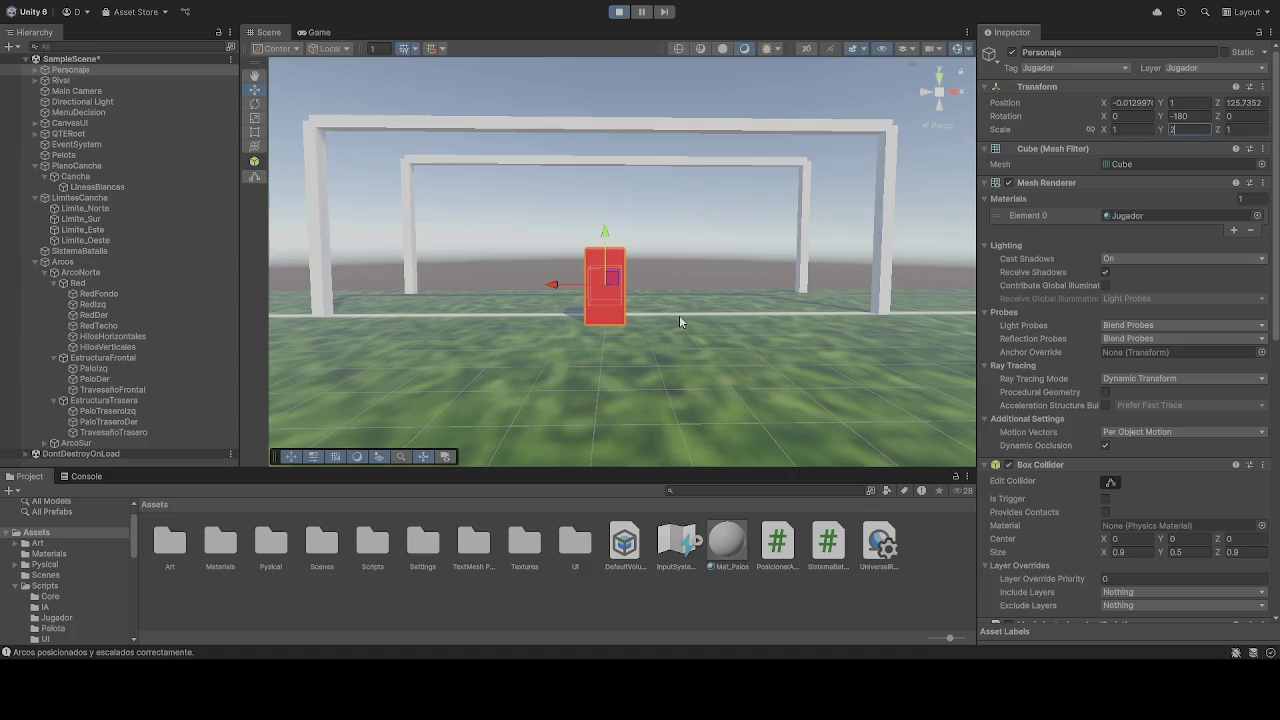
pyautogui.click(679, 321)
# Step: Orbit closer to inspect the red block, reselect Personaje, then select the Rival object
pyautogui.moveTo(680, 323)
pyautogui.mouseDown()
pyautogui.moveTo(766, 280)
pyautogui.moveTo(862, 298)
pyautogui.moveTo(662, 325)
pyautogui.mouseUp()
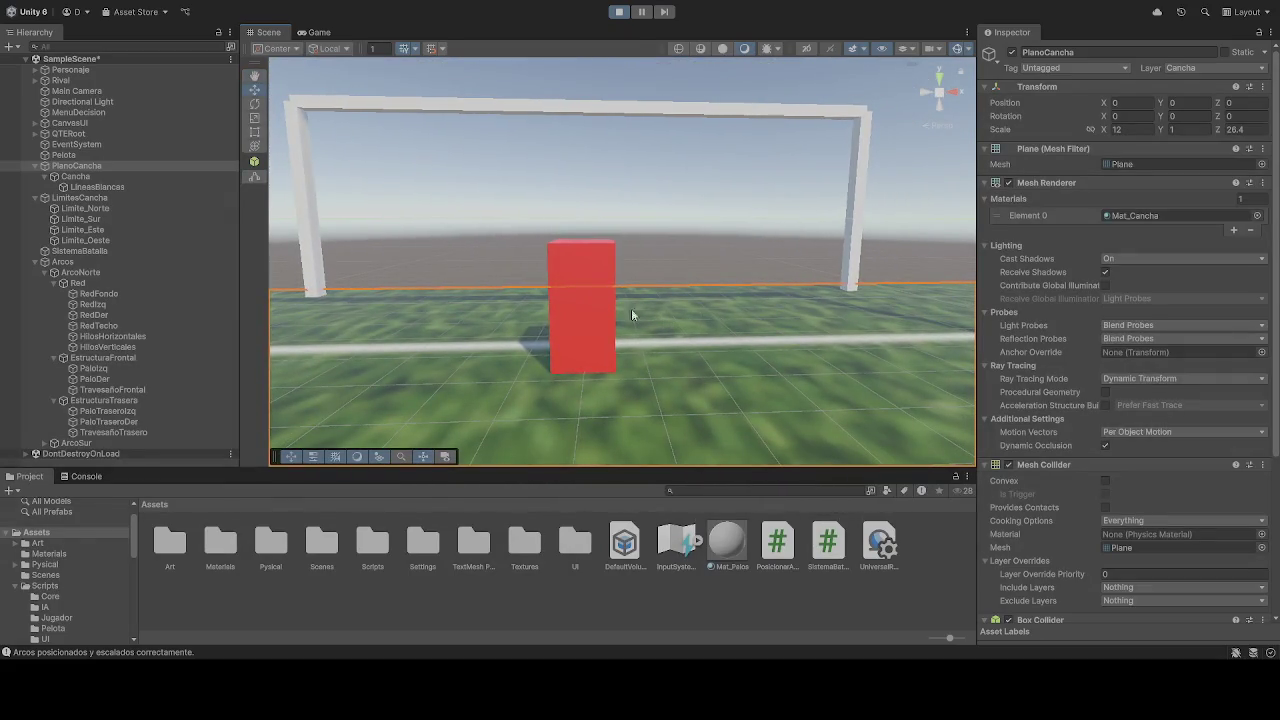
pyautogui.click(591, 317)
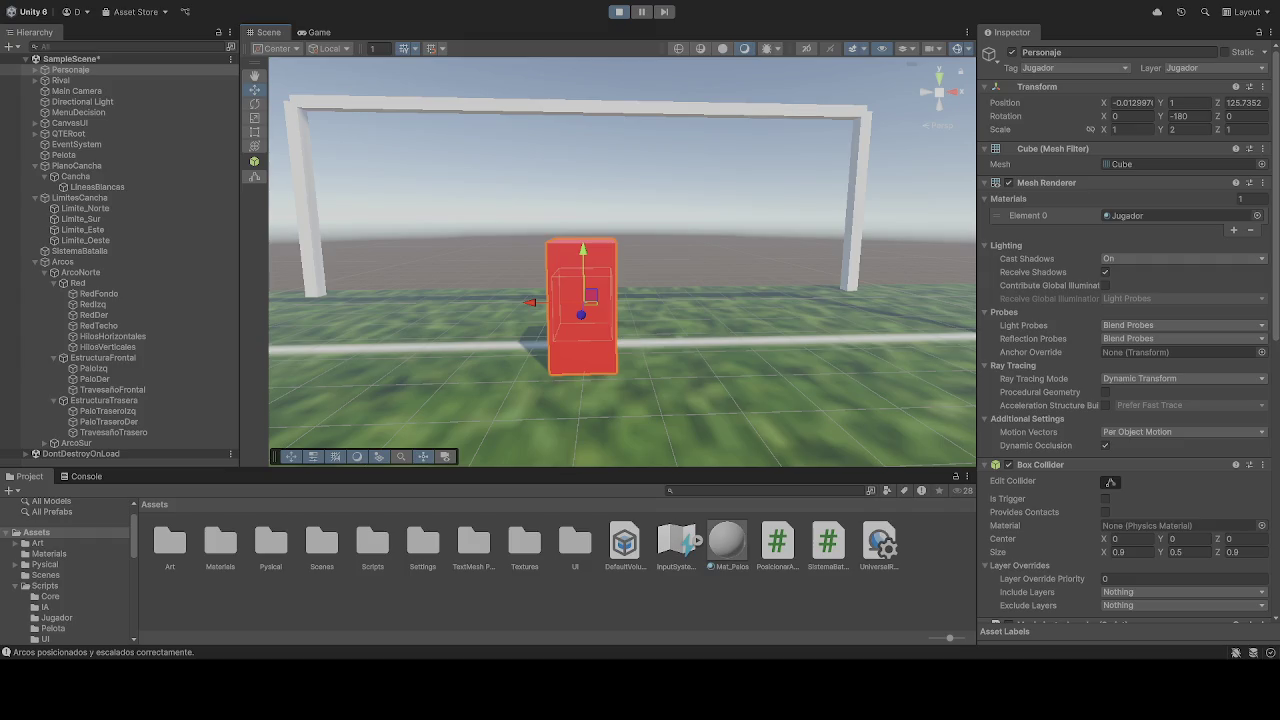
pyautogui.press('Return')
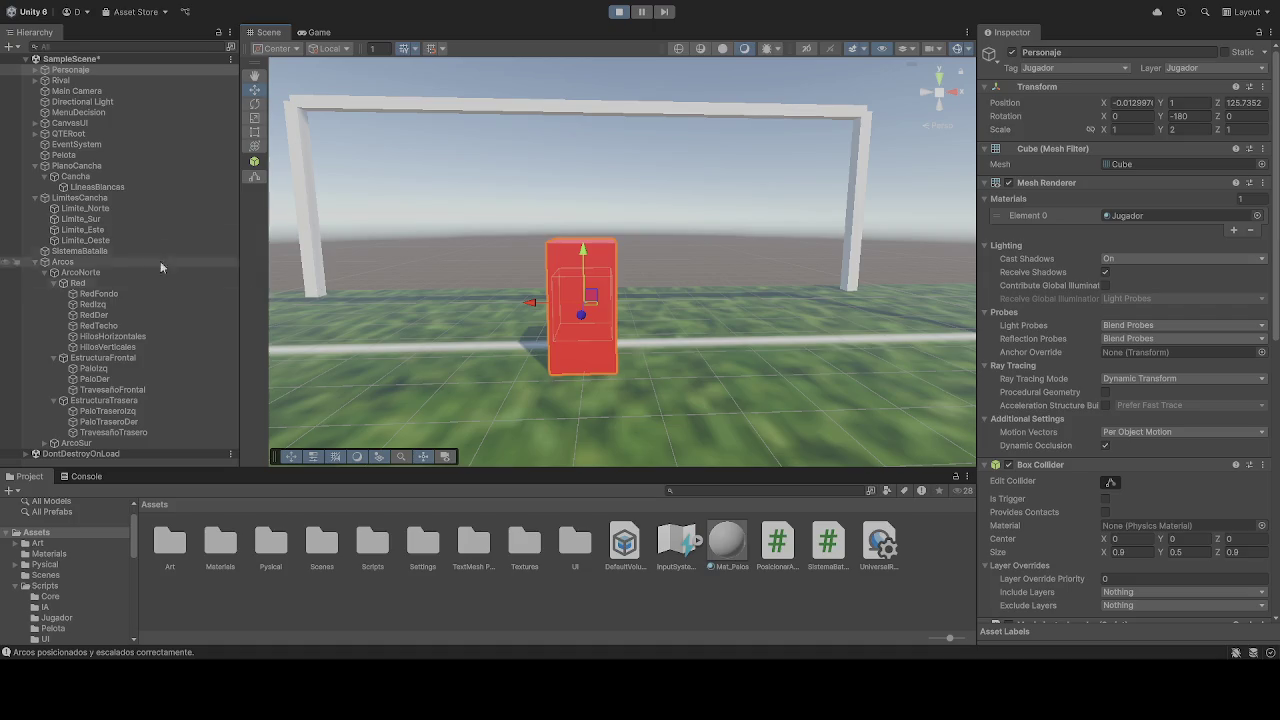
pyautogui.click(82, 84)
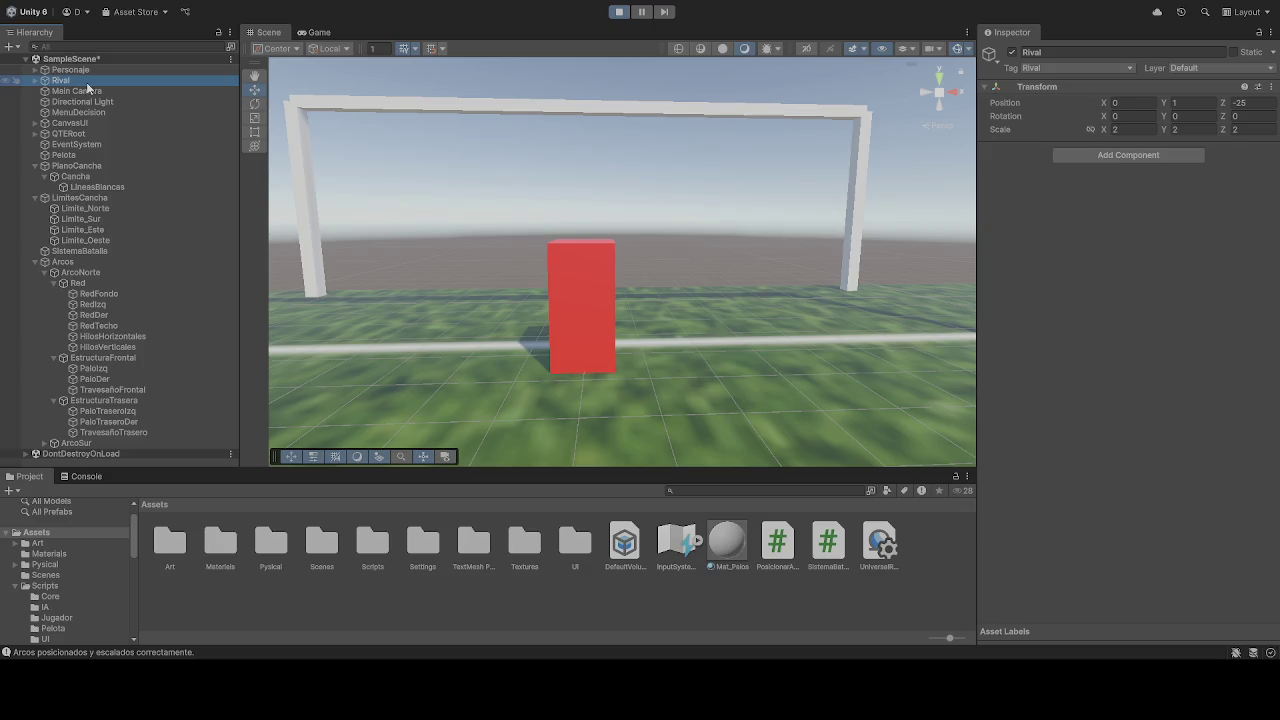
pyautogui.click(36, 81)
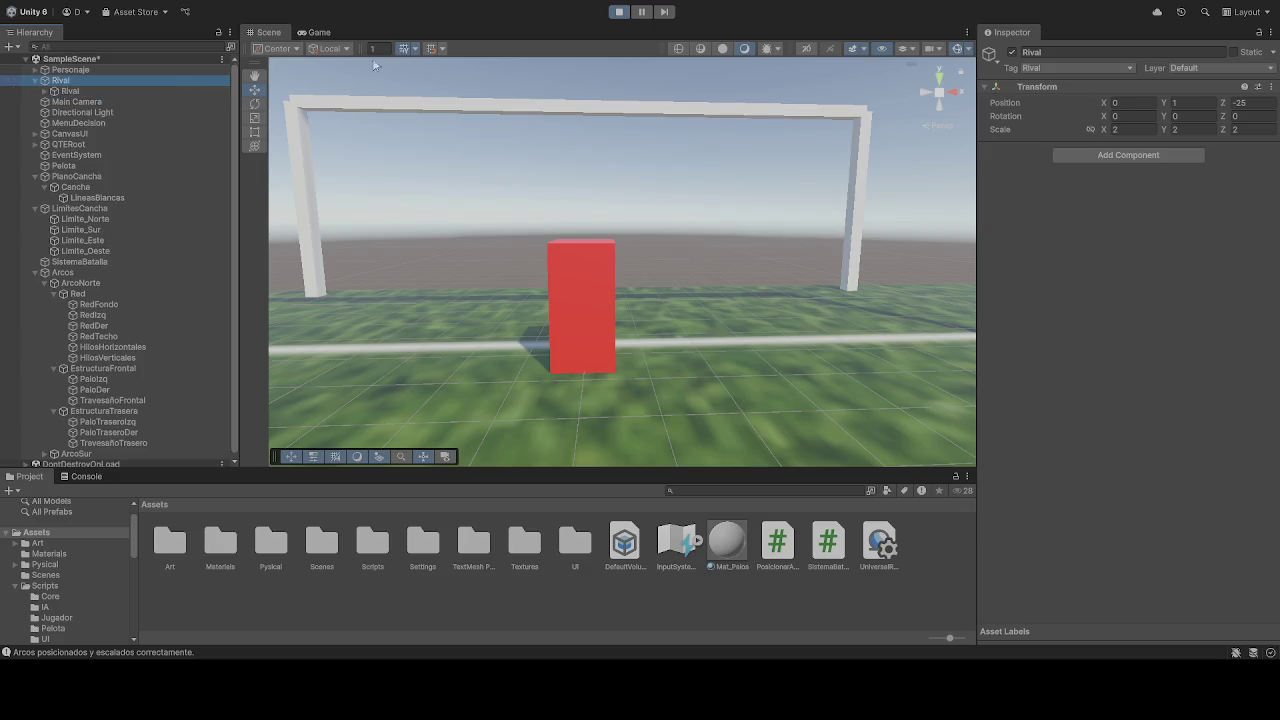
# Step: Stop Play mode, expand Personaje and set the X scale to 1
pyautogui.click(619, 11)
pyautogui.click(67, 70)
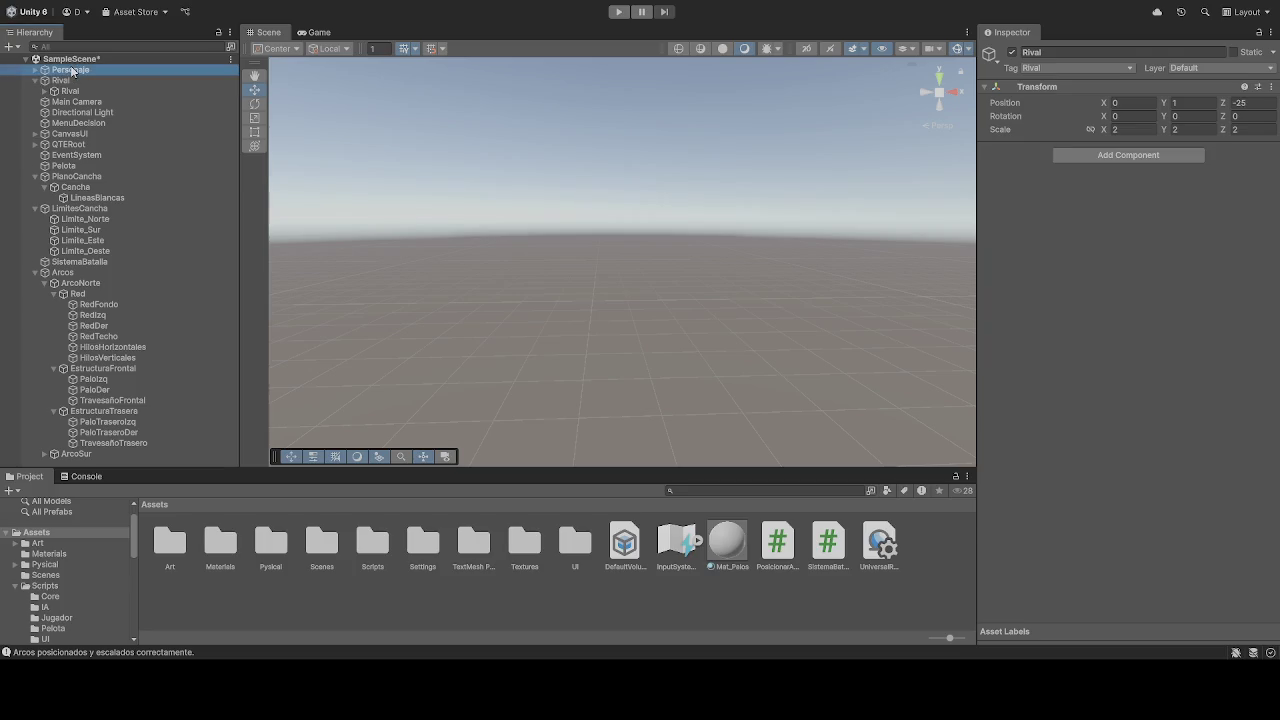
pyautogui.click(36, 70)
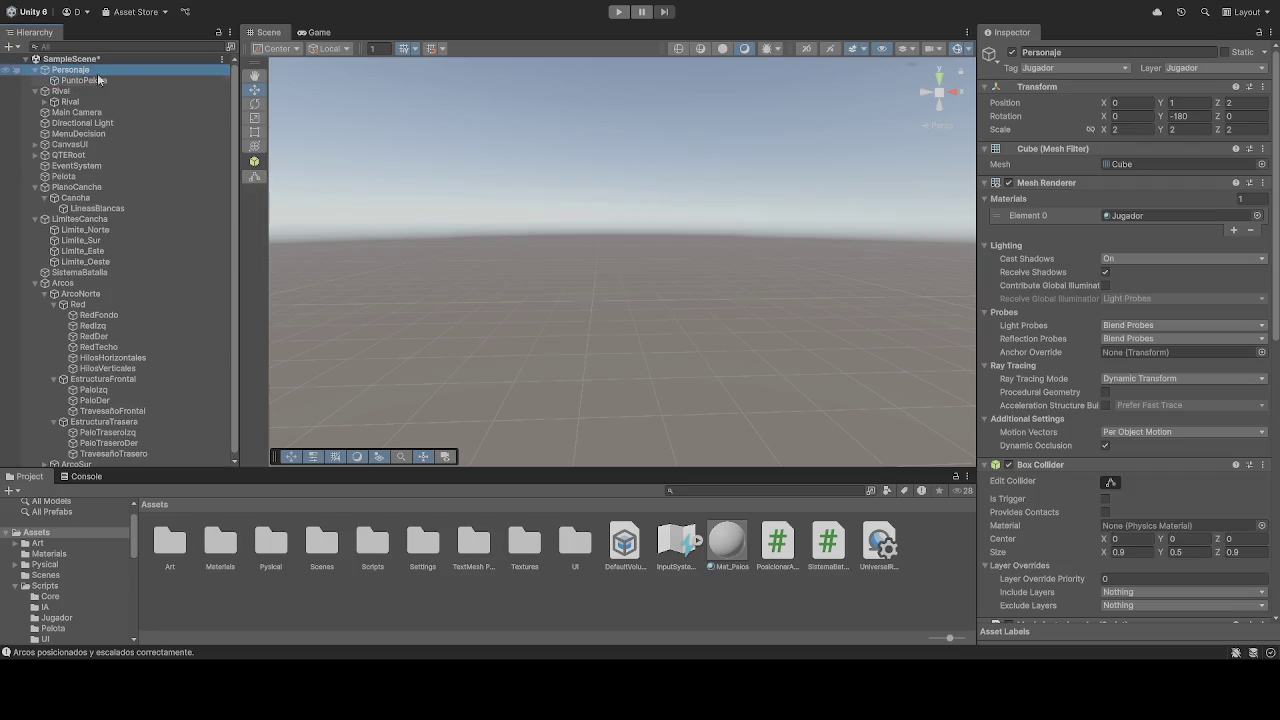
pyautogui.click(1124, 130)
pyautogui.write('1')
pyautogui.press('Tab')
pyautogui.press('Tab')
pyautogui.write('1')
# Step: Inspect the Rival group and its child cube, then set the group's X scale to 1
pyautogui.click(44, 102)
pyautogui.click(58, 92)
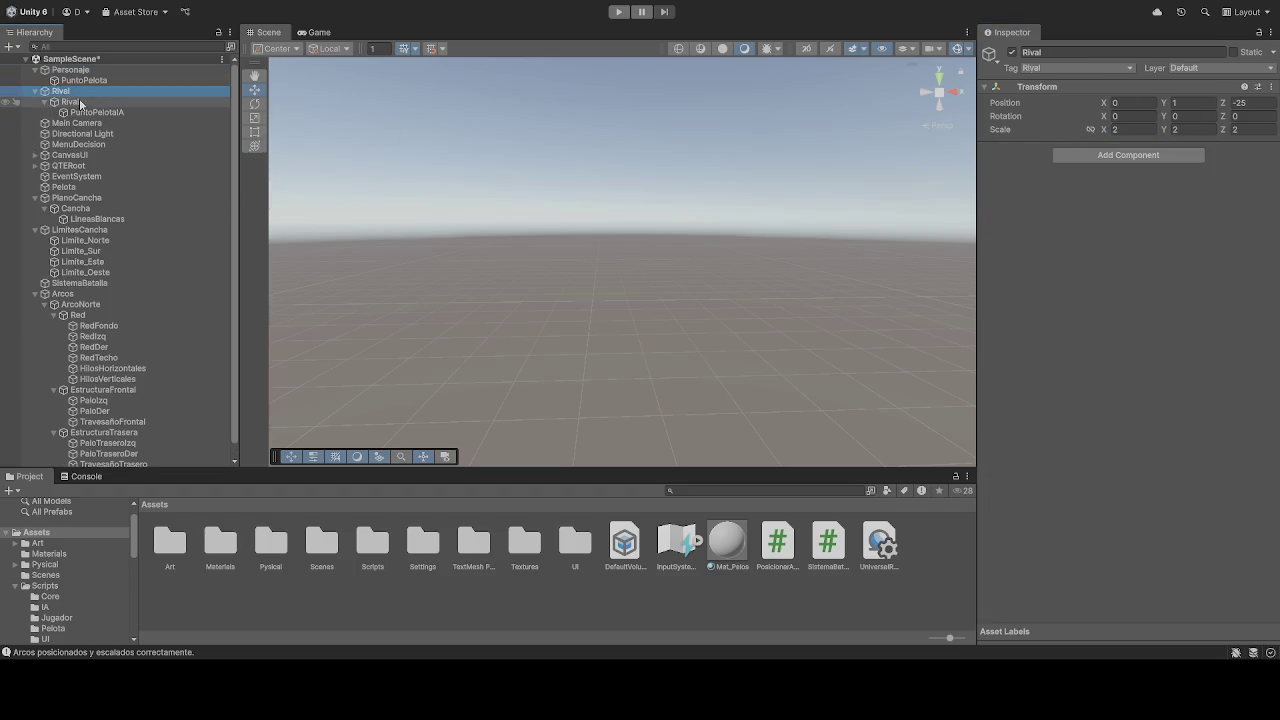
pyautogui.click(72, 102)
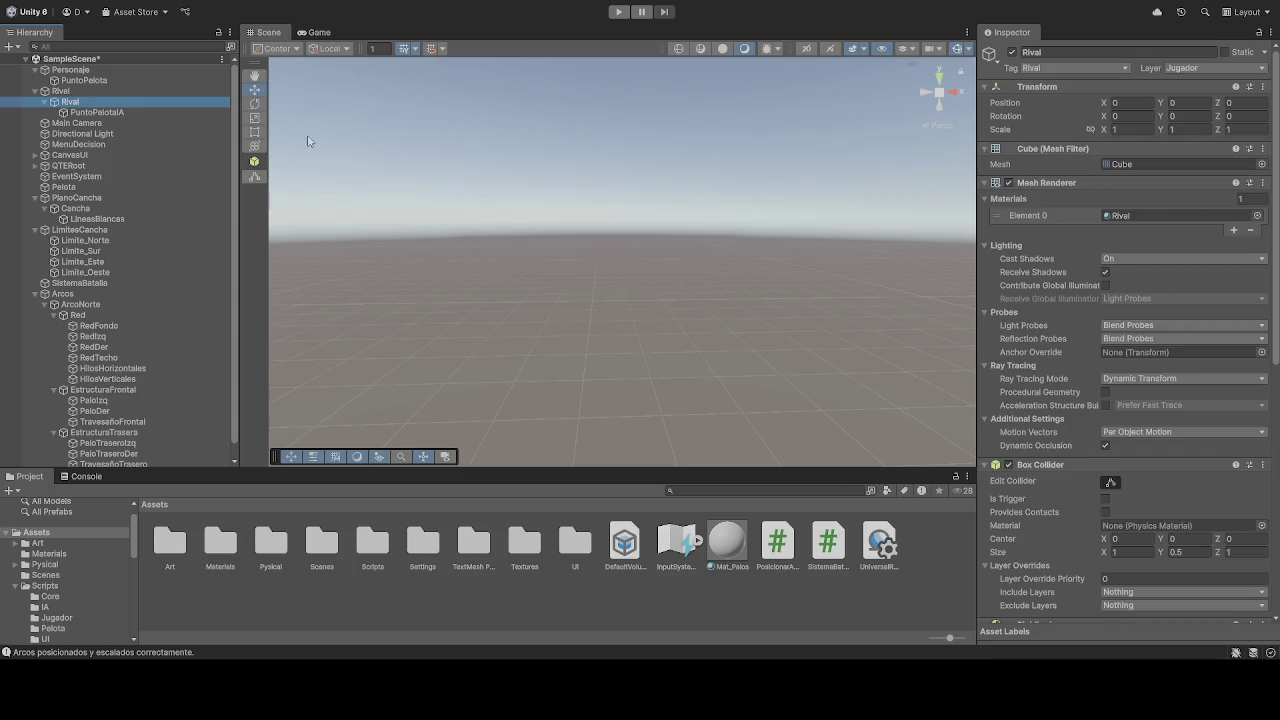
pyautogui.click(60, 91)
pyautogui.click(1130, 129)
pyautogui.write('1')
pyautogui.click(1240, 129)
# Step: Set the Rival group's Z scale to 1 and run the game
pyautogui.write('1')
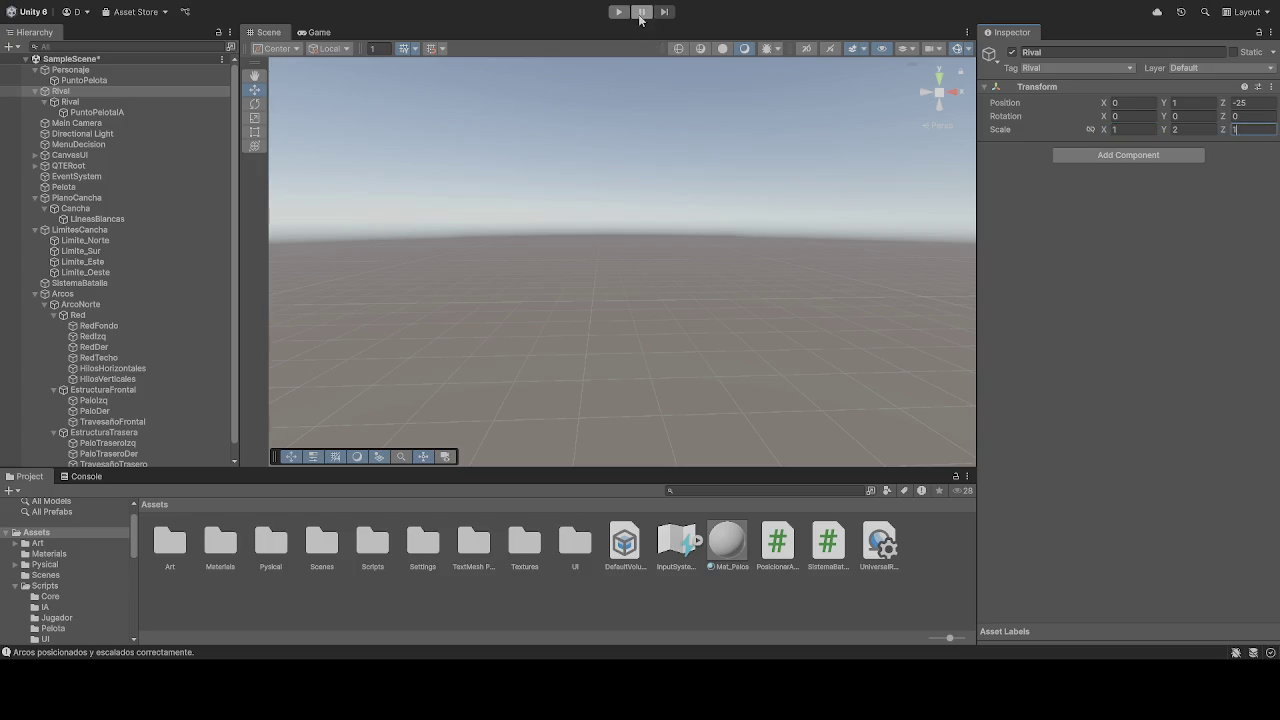
pyautogui.click(618, 11)
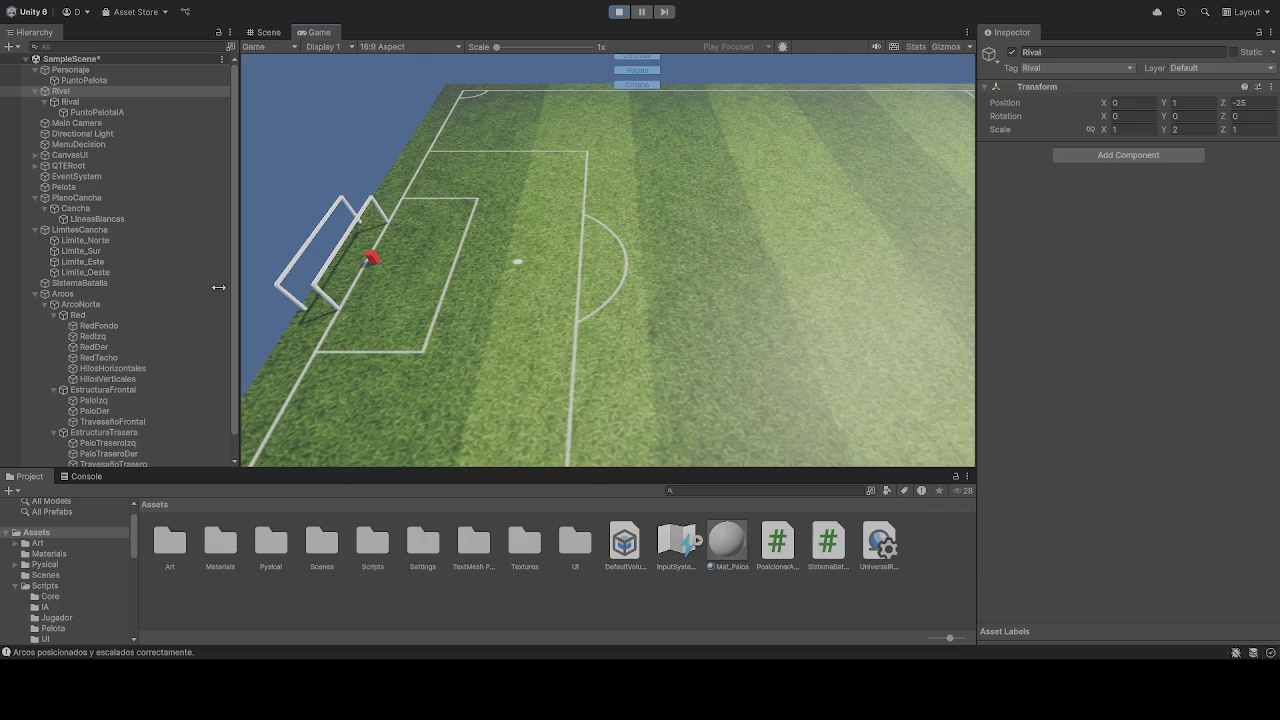
# Step: During Play, set Pelota's linked scale to 0.5, then stop so it reverts to 1
pyautogui.click(64, 187)
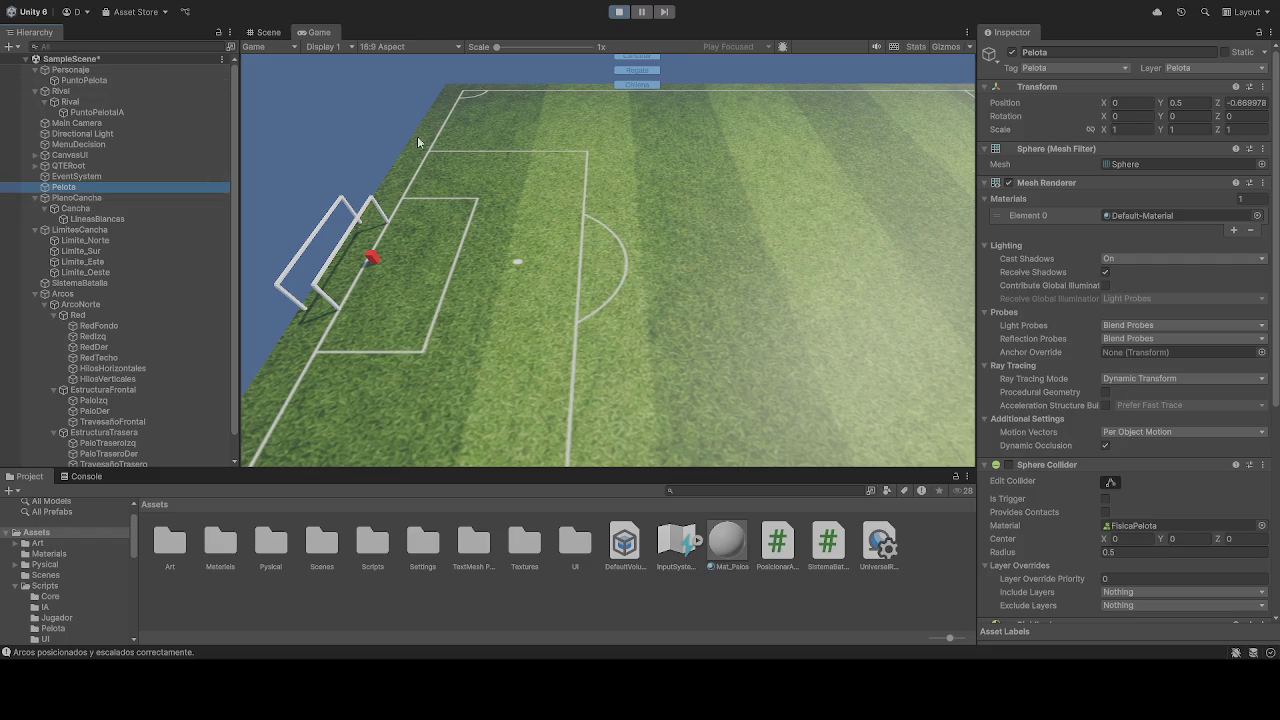
pyautogui.click(689, 277)
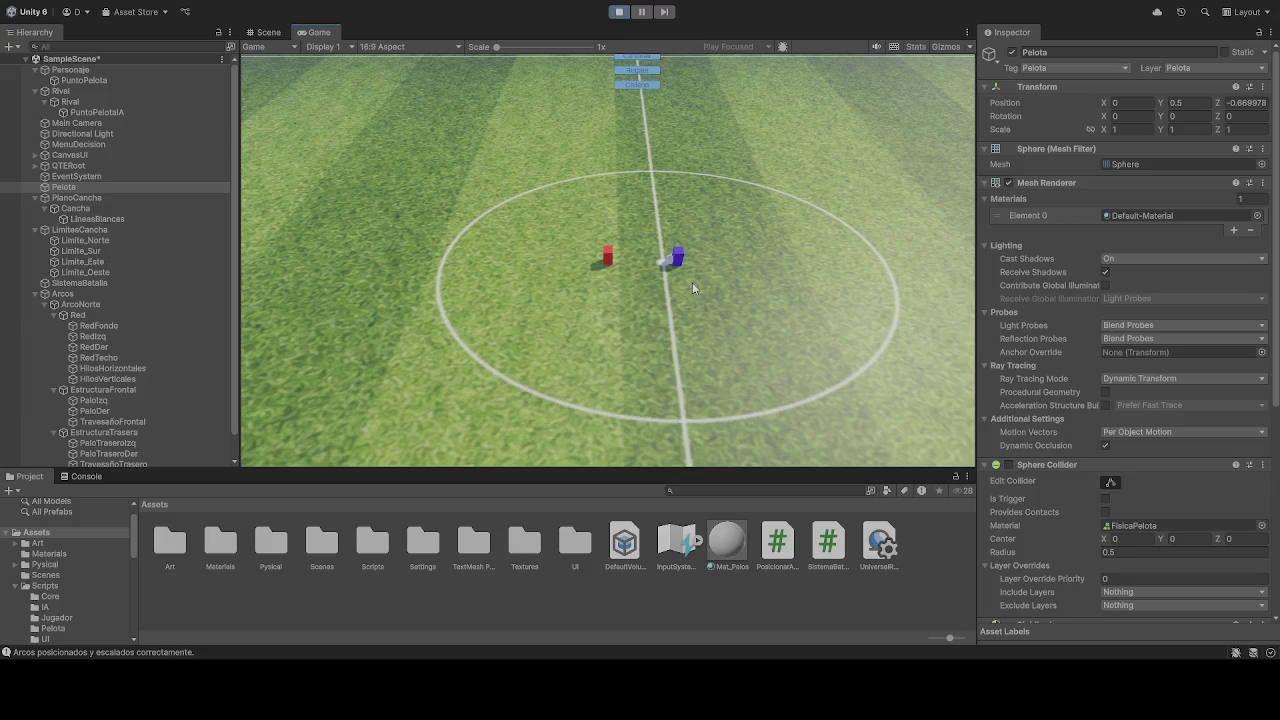
pyautogui.click(1182, 131)
pyautogui.write('0.5')
pyautogui.press('Return')
pyautogui.click(620, 14)
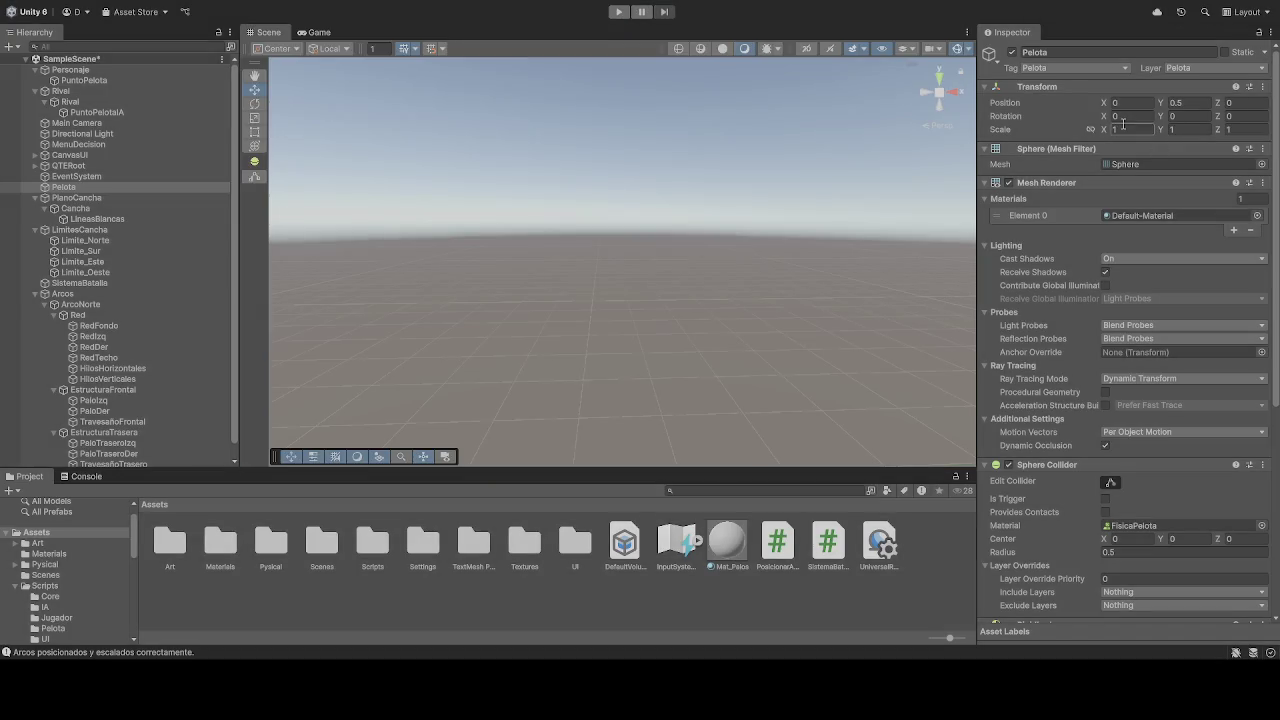
# Step: Set Pelota's scale to 0.5 on X, Y and Z, then run the game and select Rival
pyautogui.click(1120, 129)
pyautogui.write('0.5')
pyautogui.click(1190, 130)
pyautogui.write('0.5')
pyautogui.click(1245, 131)
pyautogui.write('0.5')
pyautogui.click(608, 13)
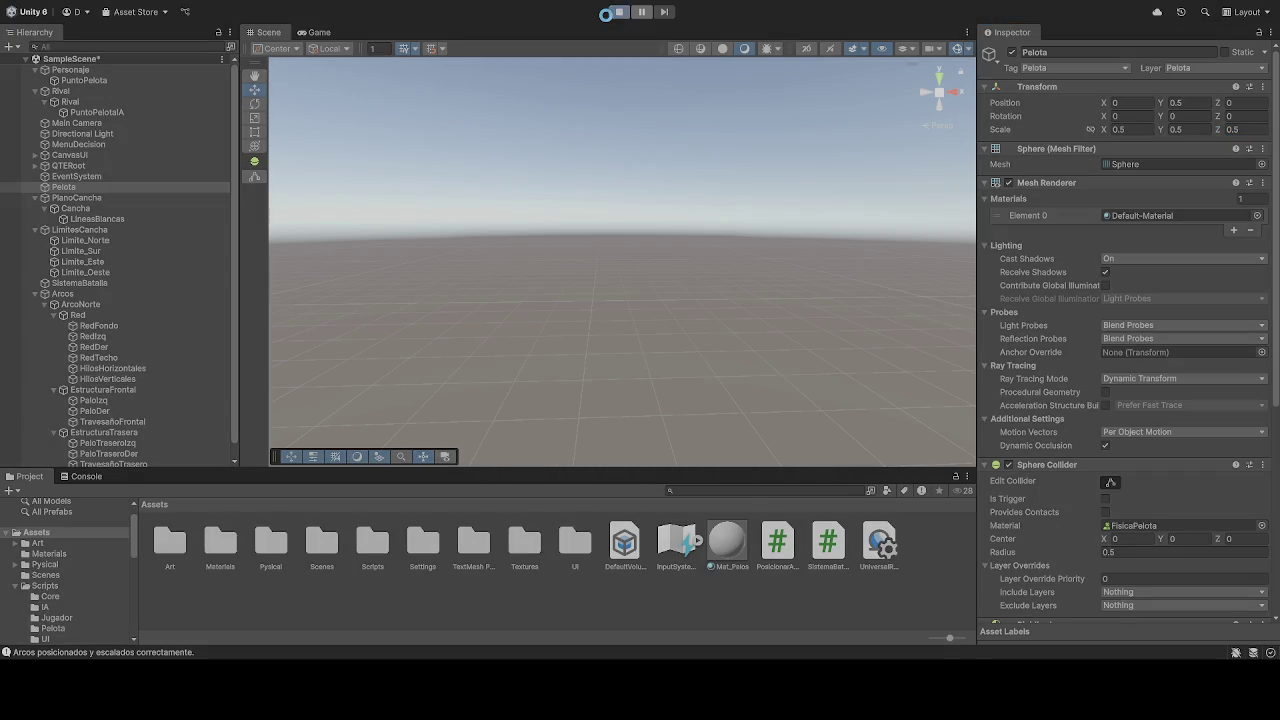
pyautogui.click(70, 101)
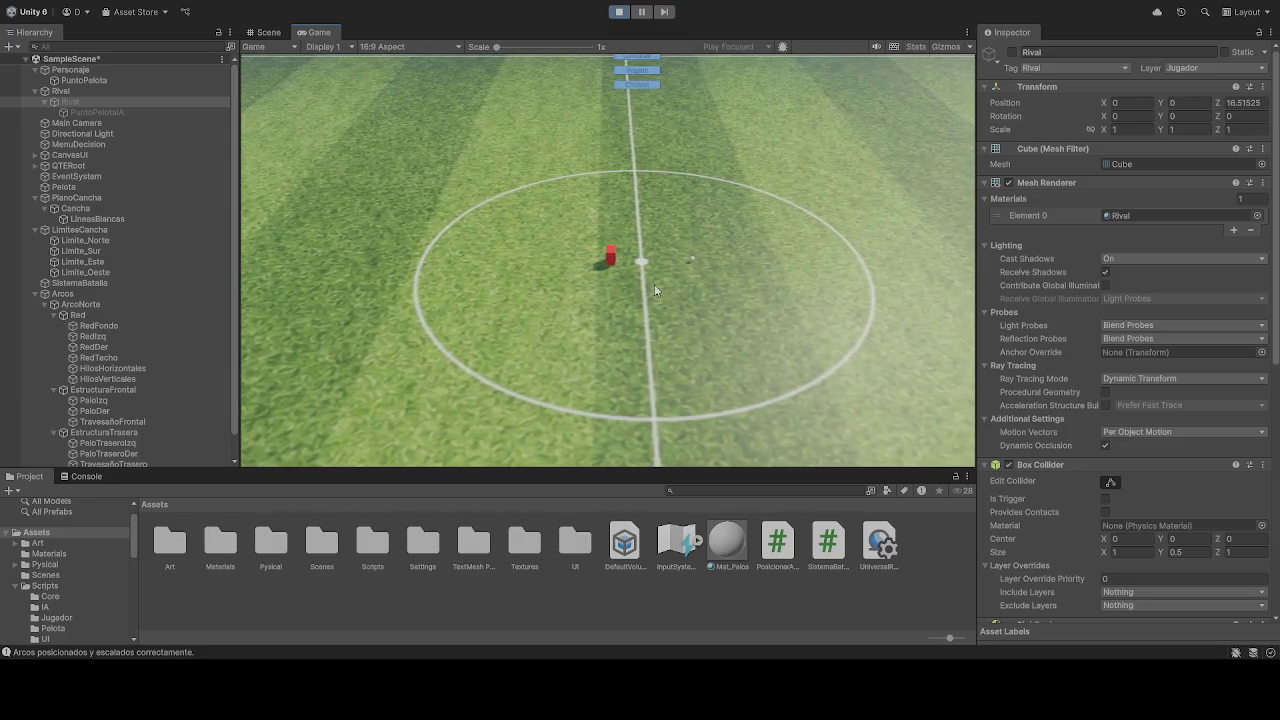
# Step: Watch Rival advance in the running game, then switch to the Scene view
pyautogui.click(618, 12)
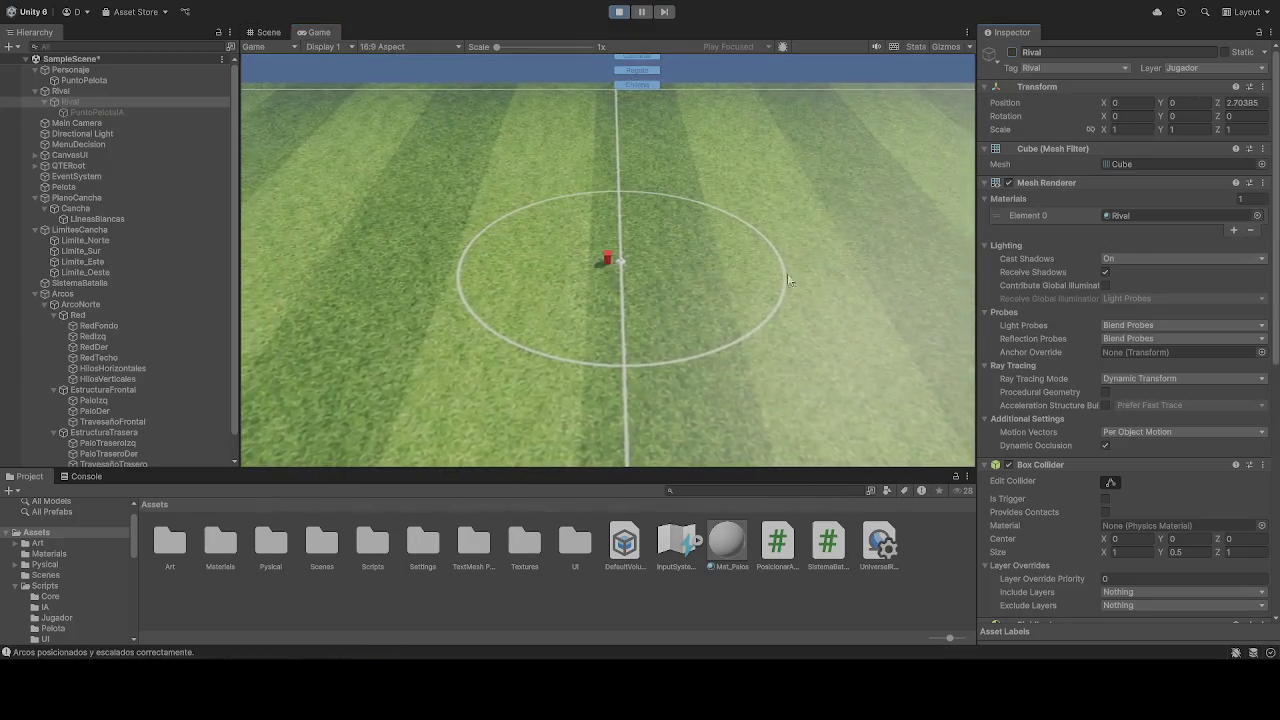
pyautogui.click(266, 32)
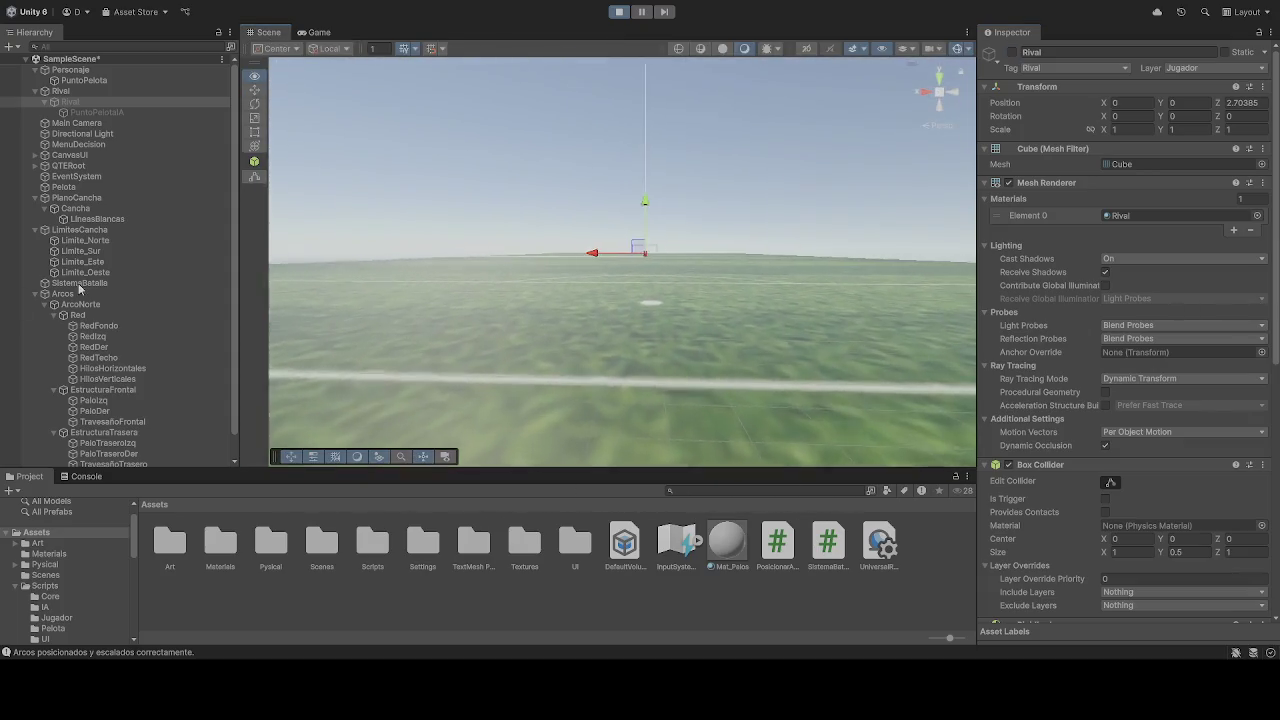
# Step: Orbit and zoom out around the red Rival block and ball, then tilt down toward the turf
pyautogui.moveTo(900, 320)
pyautogui.mouseDown()
pyautogui.moveTo(1178, 322)
pyautogui.moveTo(944, 337)
pyautogui.moveTo(1005, 347)
pyautogui.mouseUp()
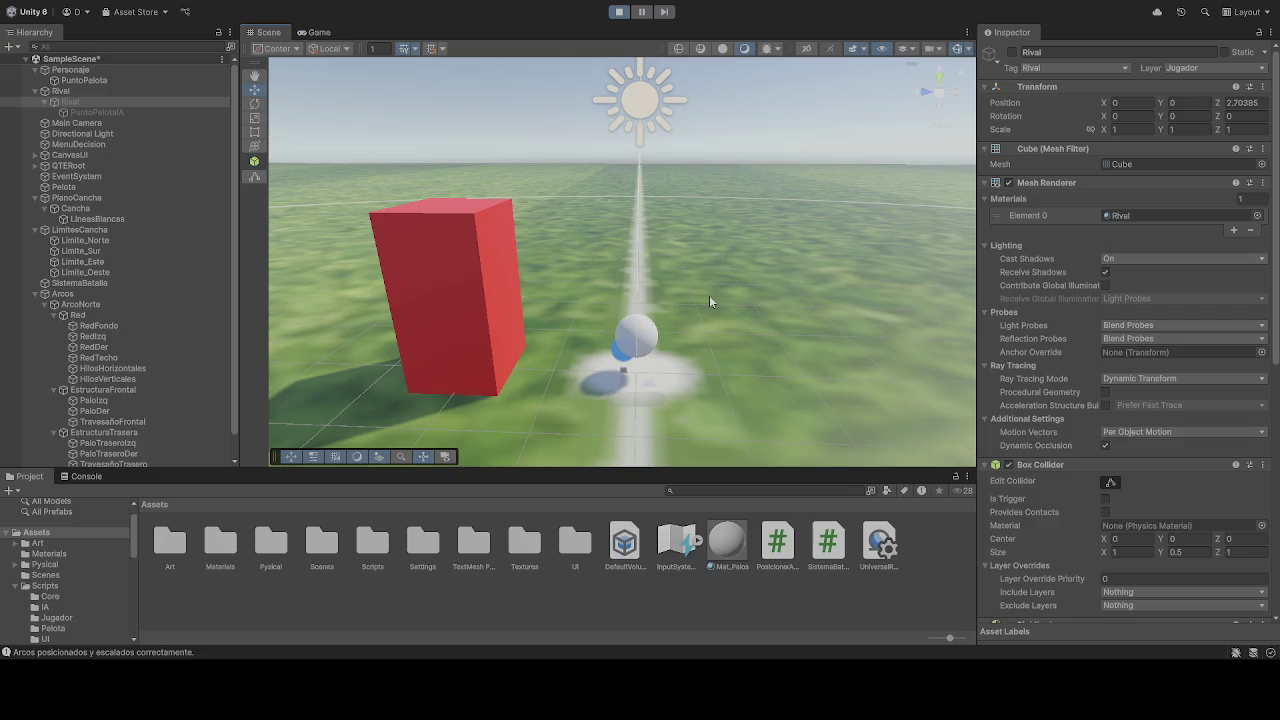
pyautogui.scroll(-6, 709, 297)
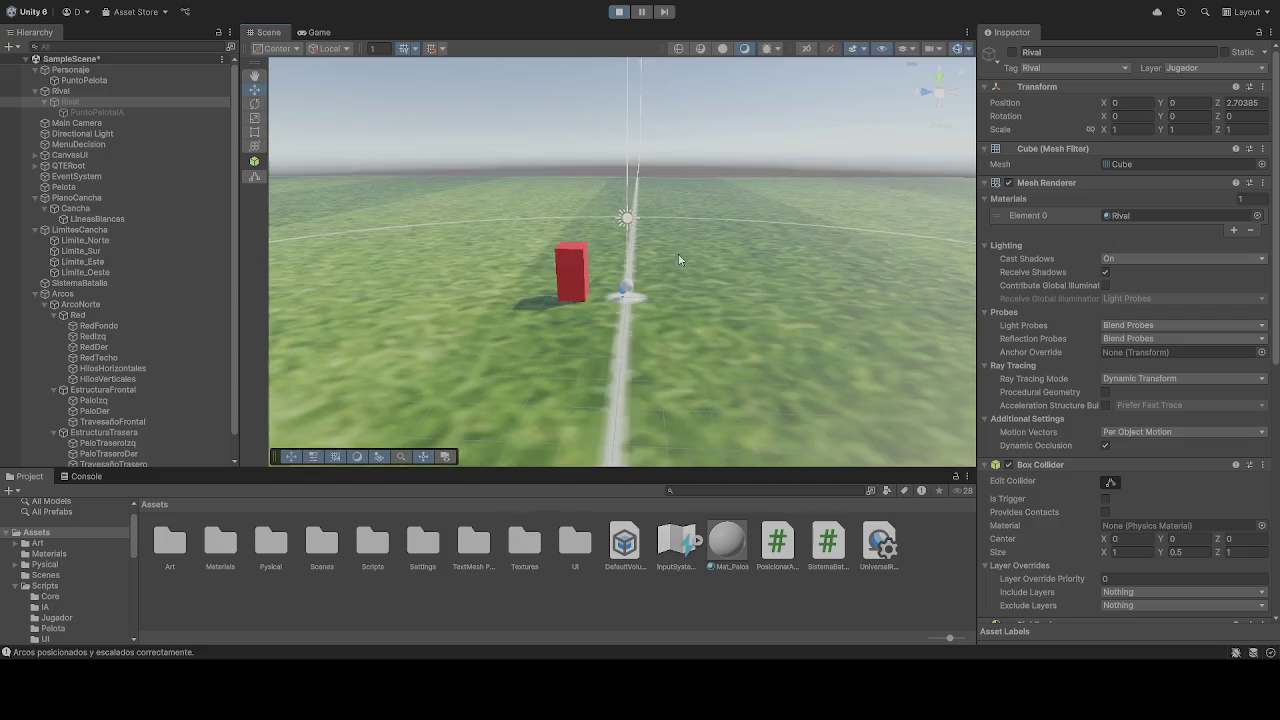
pyautogui.moveTo(609, 185); pyautogui.dragTo(616, 328)
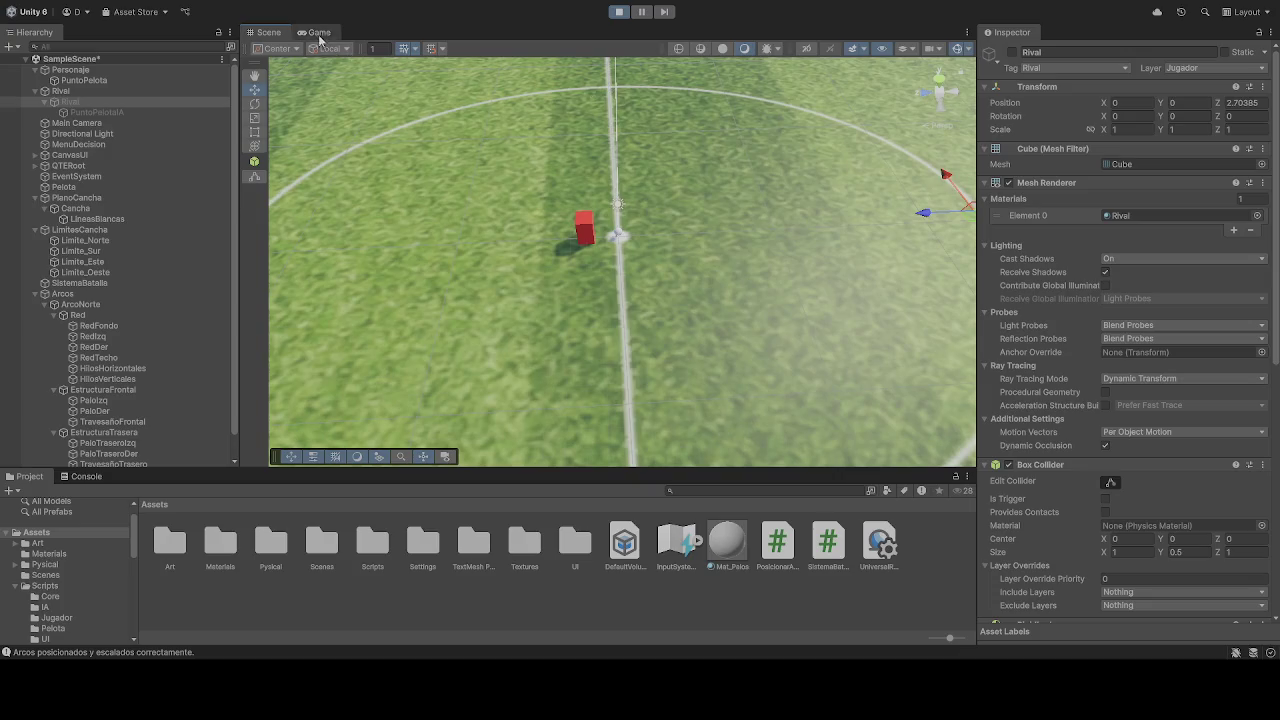
# Step: Switch to the Game view and select the Pelota ball in the Hierarchy
pyautogui.click(319, 32)
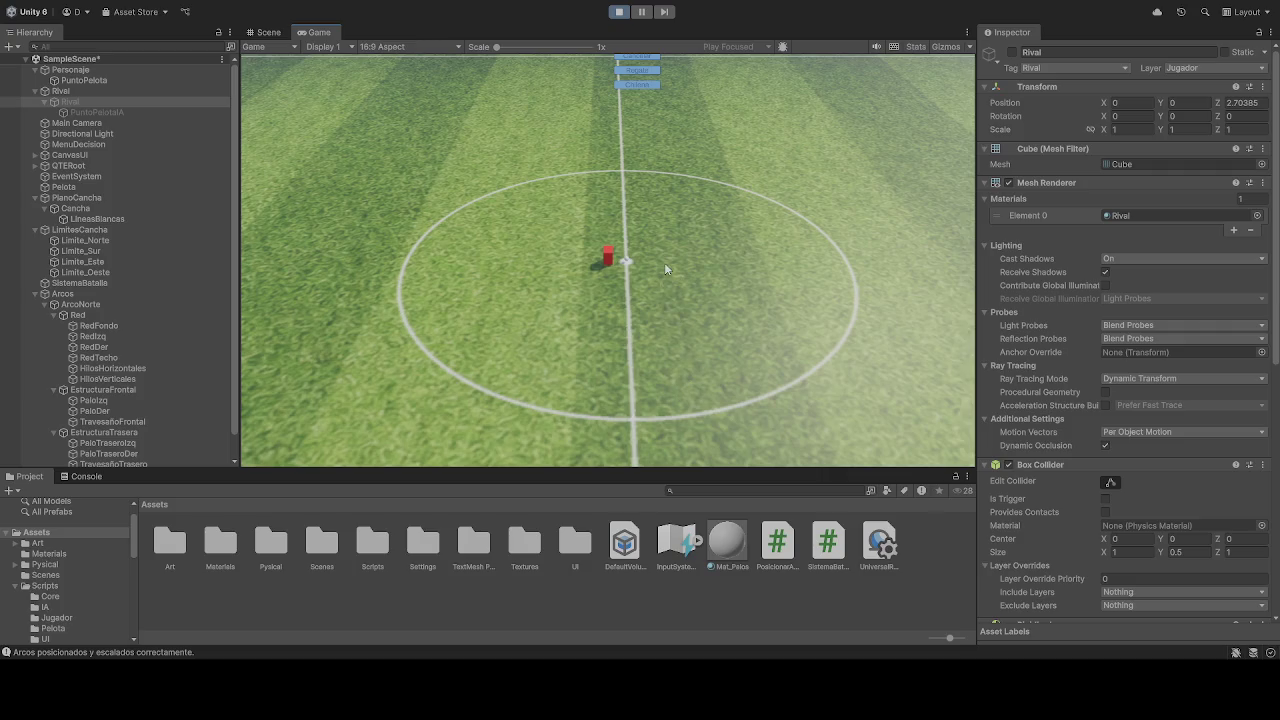
pyautogui.click(83, 189)
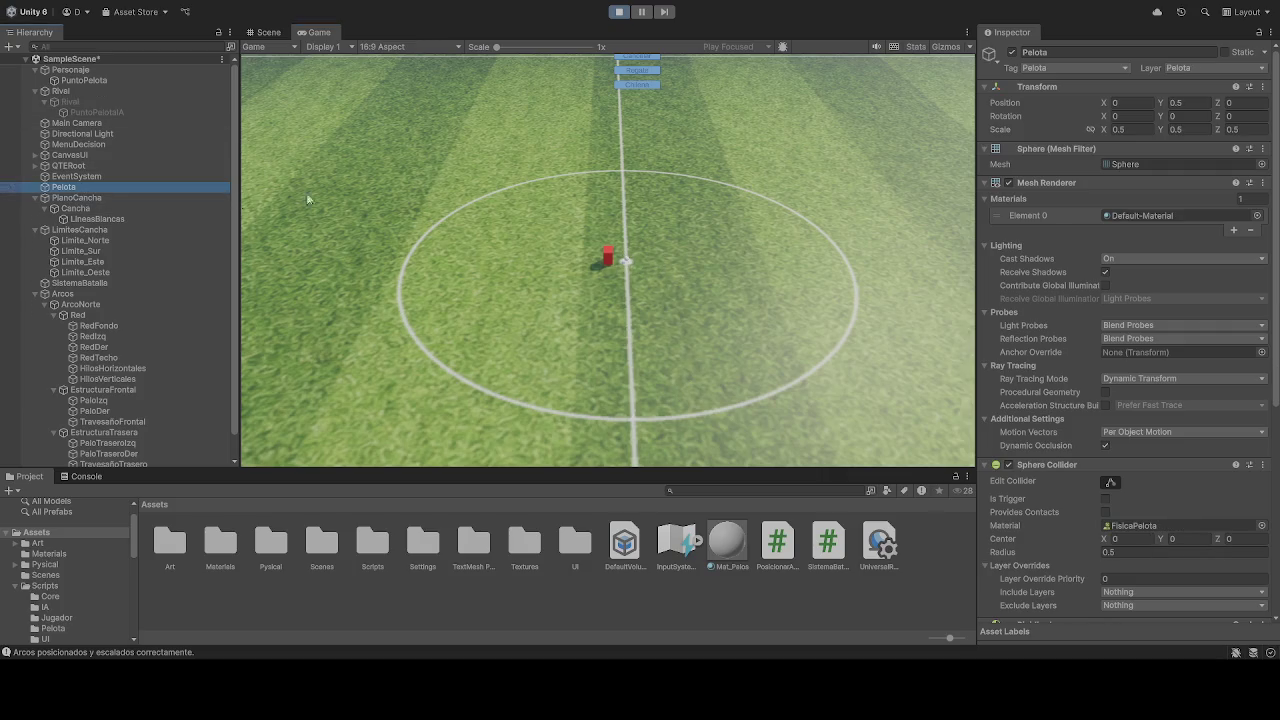
# Step: Try a Pelota ball scale of 0.75 on X, Y and Z
pyautogui.click(1136, 129)
pyautogui.write('0.75')
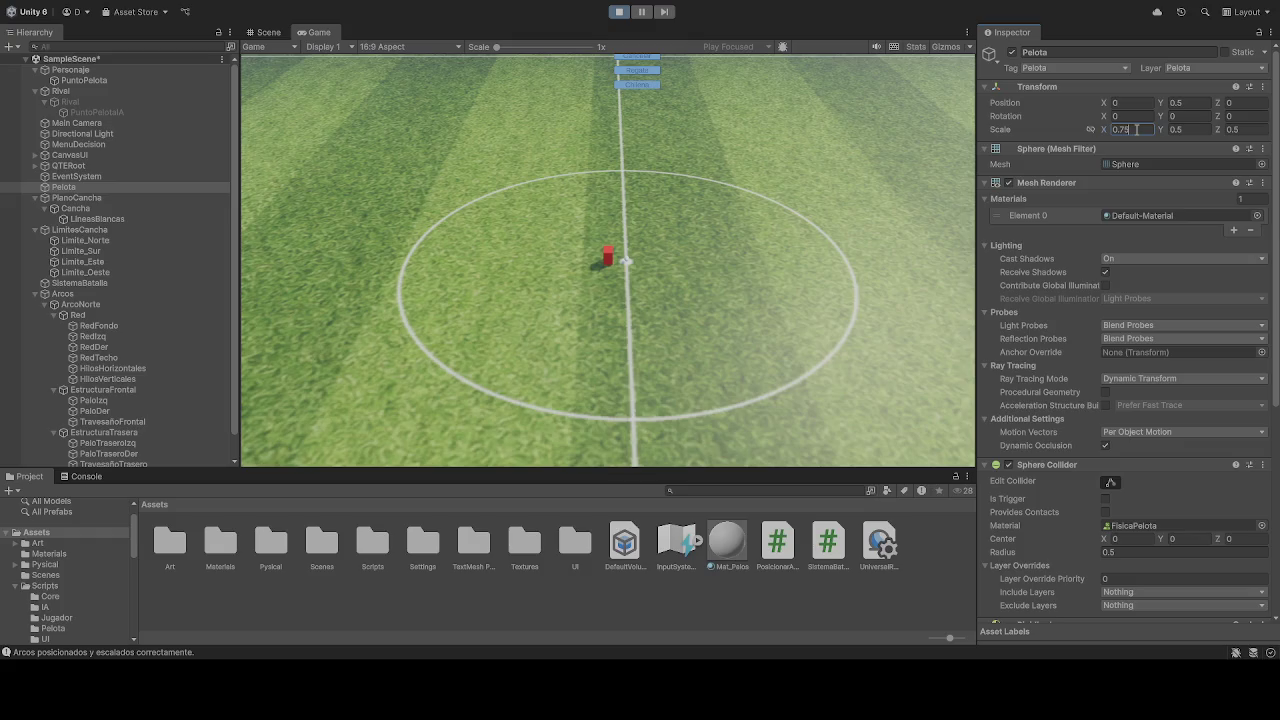
pyautogui.click(1196, 129)
pyautogui.write('0.75')
pyautogui.click(1240, 129)
pyautogui.write('0.75')
# Step: Set the ball's scale back to 0.5 on all three axes
pyautogui.click(1144, 129)
pyautogui.write('0.5')
pyautogui.click(1186, 130)
pyautogui.write('0.5')
pyautogui.click(1252, 130)
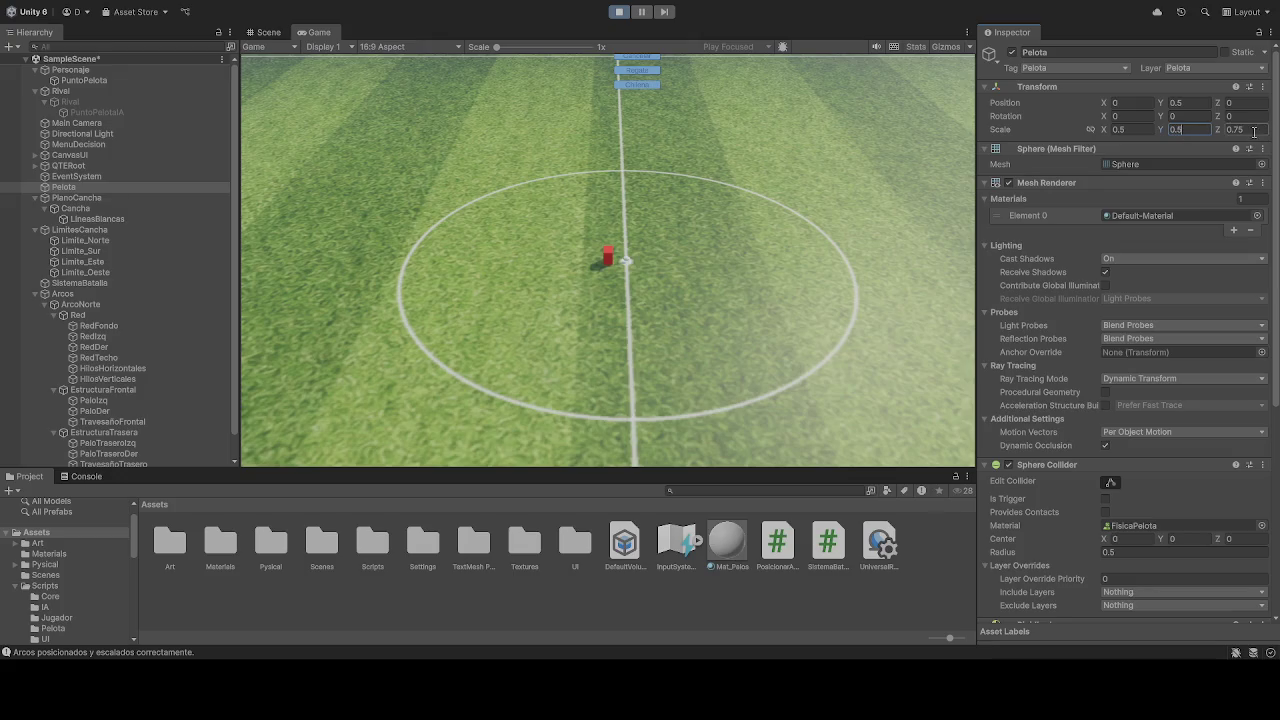
pyautogui.write('0.5')
pyautogui.click(842, 248)
# Step: Switch to the Scene view and orbit to look down on the ball, with the centre line vertical
pyautogui.click(268, 32)
pyautogui.moveTo(374, 125)
pyautogui.mouseDown()
pyautogui.moveTo(548, 231)
pyautogui.moveTo(489, 194)
pyautogui.moveTo(491, 149)
pyautogui.moveTo(471, 120)
pyautogui.moveTo(600, 170)
pyautogui.moveTo(696, 184)
pyautogui.moveTo(763, 408)
pyautogui.moveTo(757, 345)
pyautogui.mouseUp()
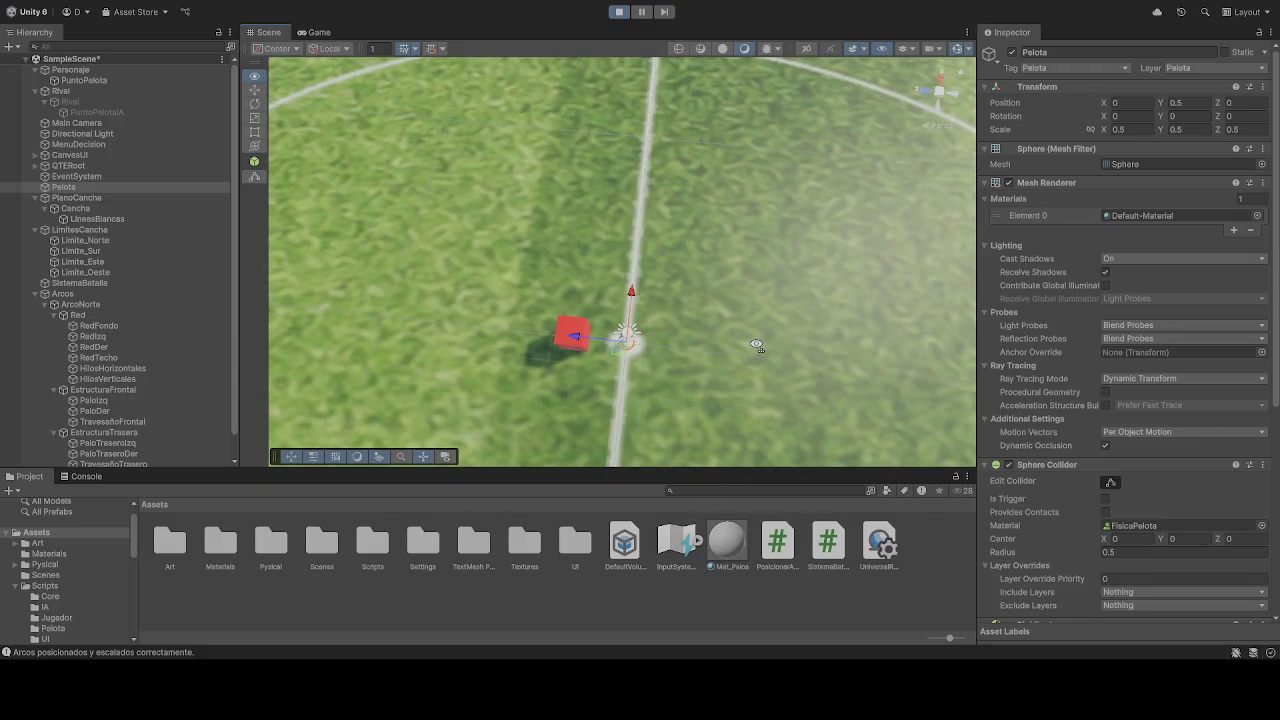
pyautogui.moveTo(756, 345); pyautogui.dragTo(781, 357)
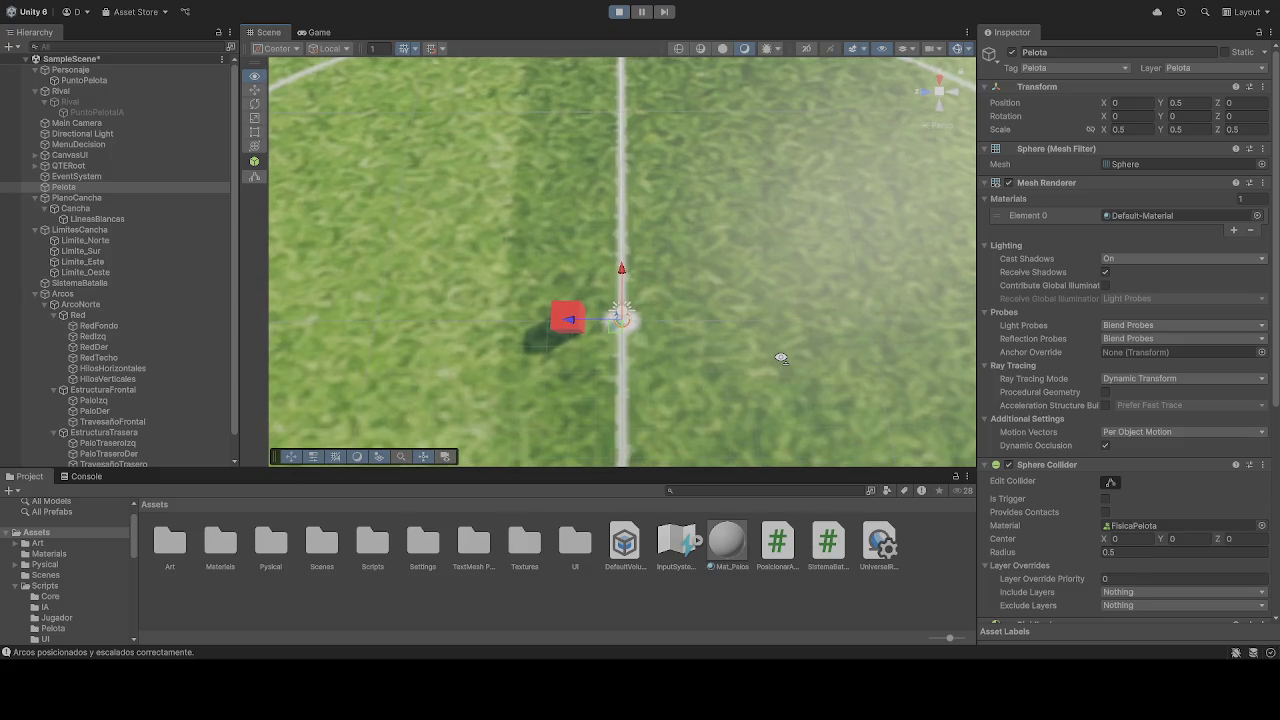
pyautogui.moveTo(781, 357); pyautogui.dragTo(780, 356)
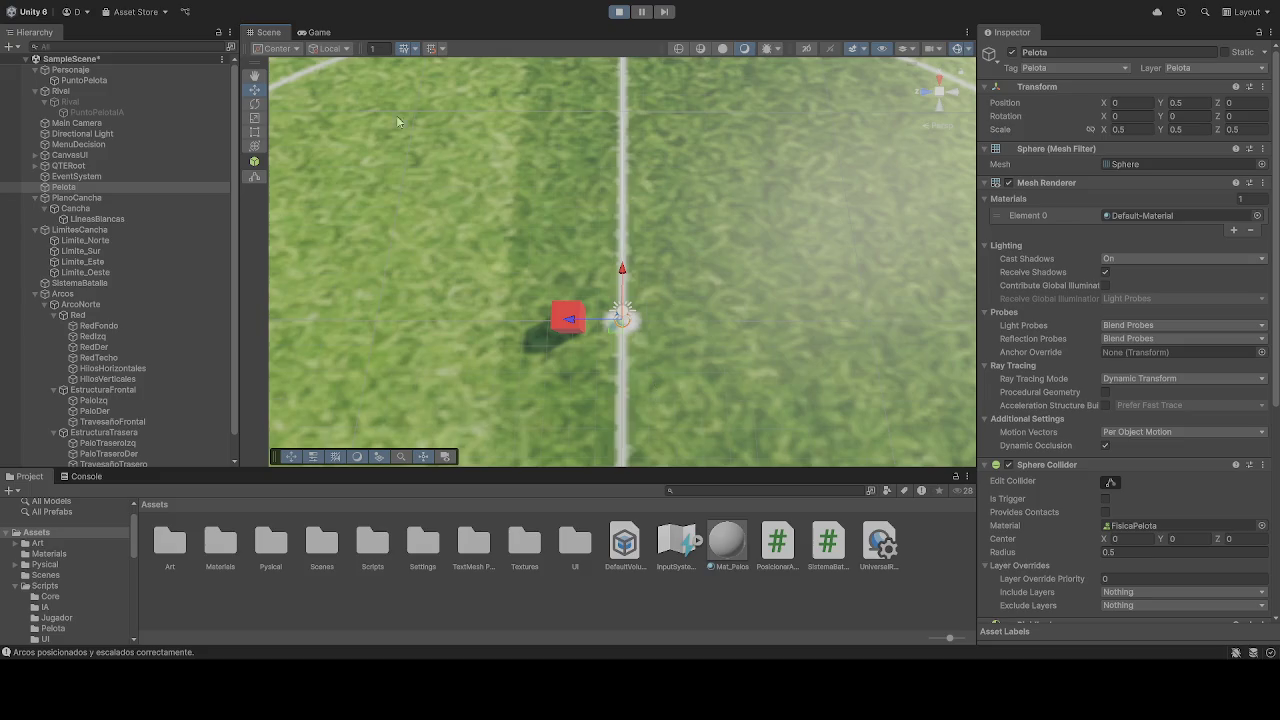
# Step: Switch back to the Game view and open the project's Assets/Materials folder
pyautogui.click(318, 32)
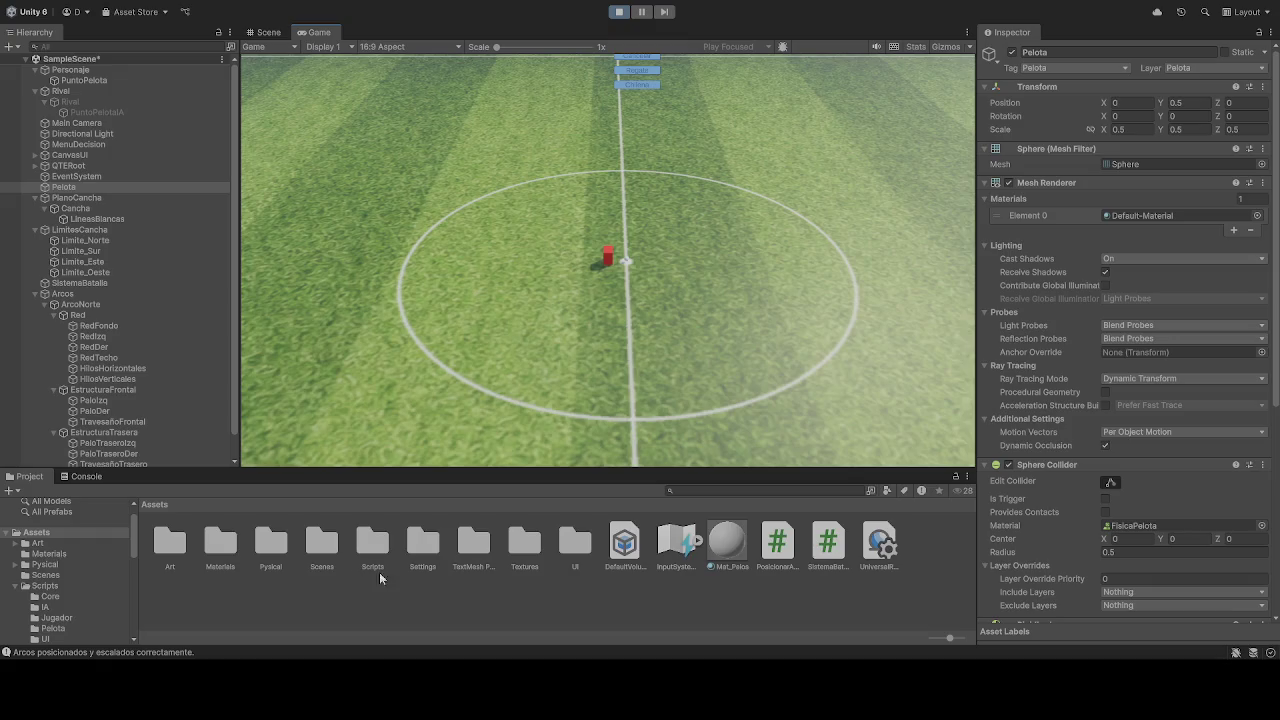
pyautogui.doubleClick(217, 543)
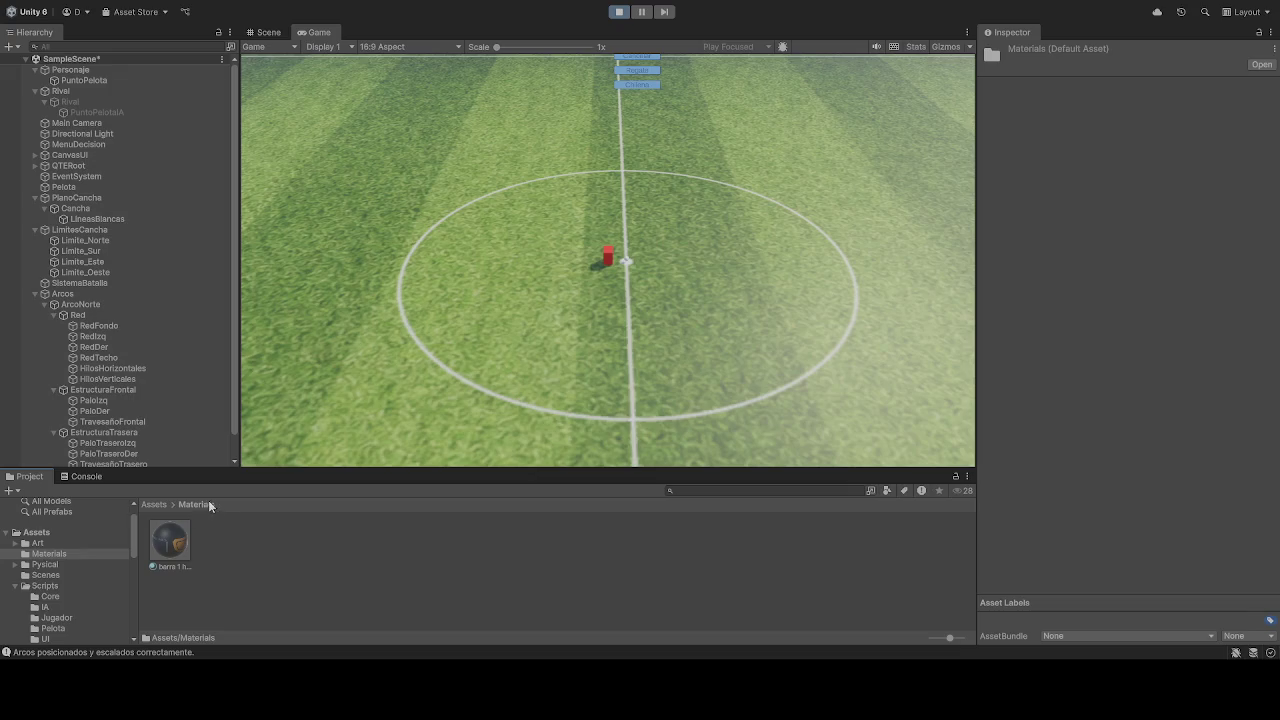
pyautogui.click(155, 505)
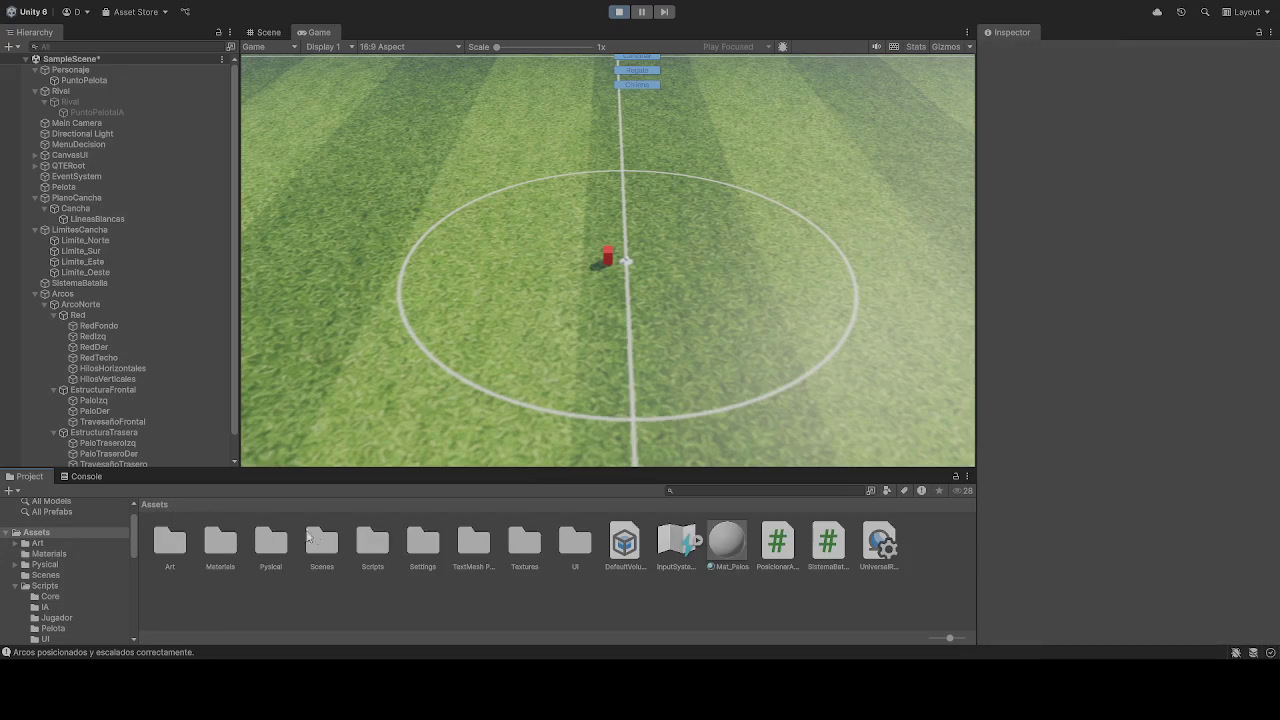
pyautogui.doubleClick(521, 542)
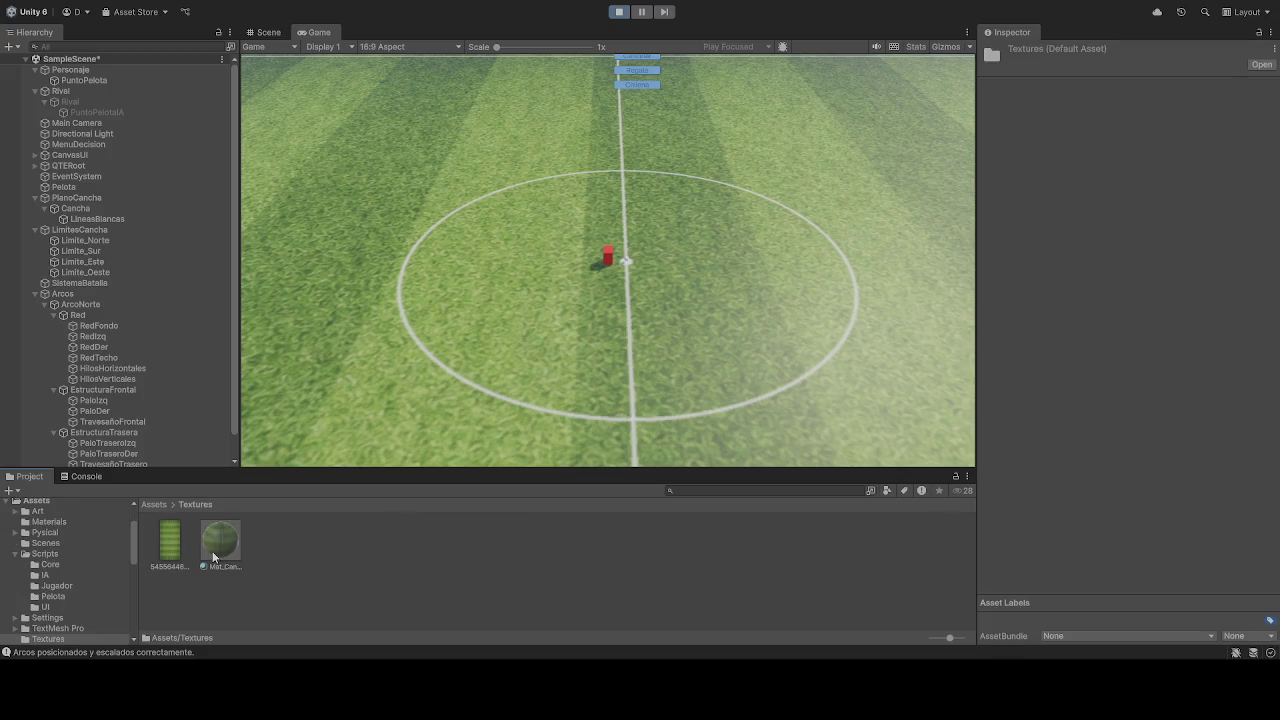
pyautogui.click(175, 551)
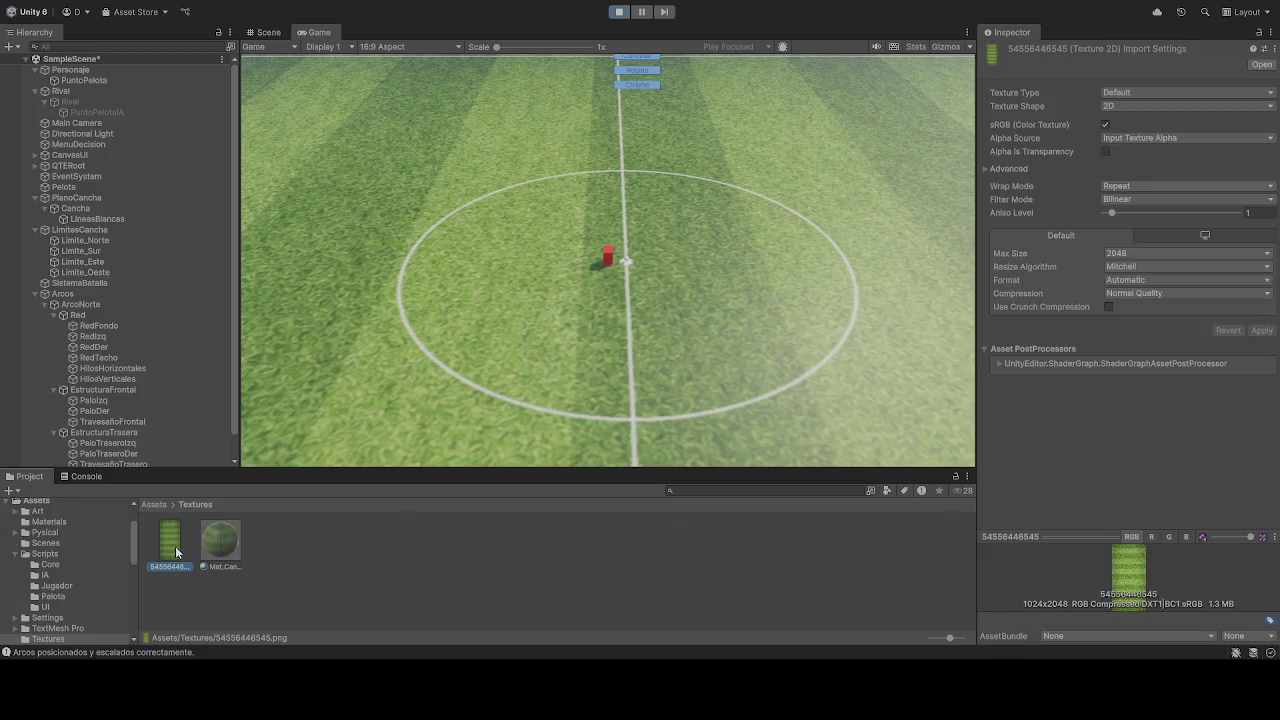
pyautogui.click(238, 543)
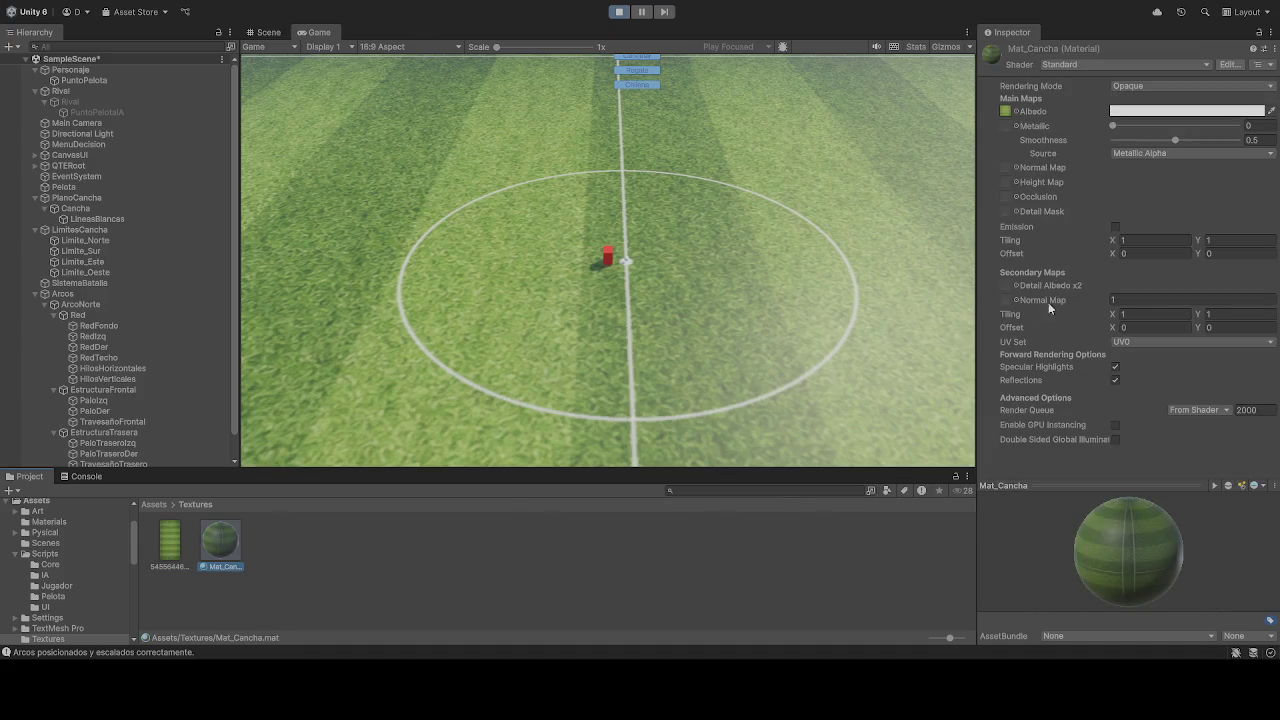
# Step: Try 0.5 by 0.5 tiling on the pitch material, then undo it back to 1
pyautogui.click(1130, 241)
pyautogui.write('0.5')
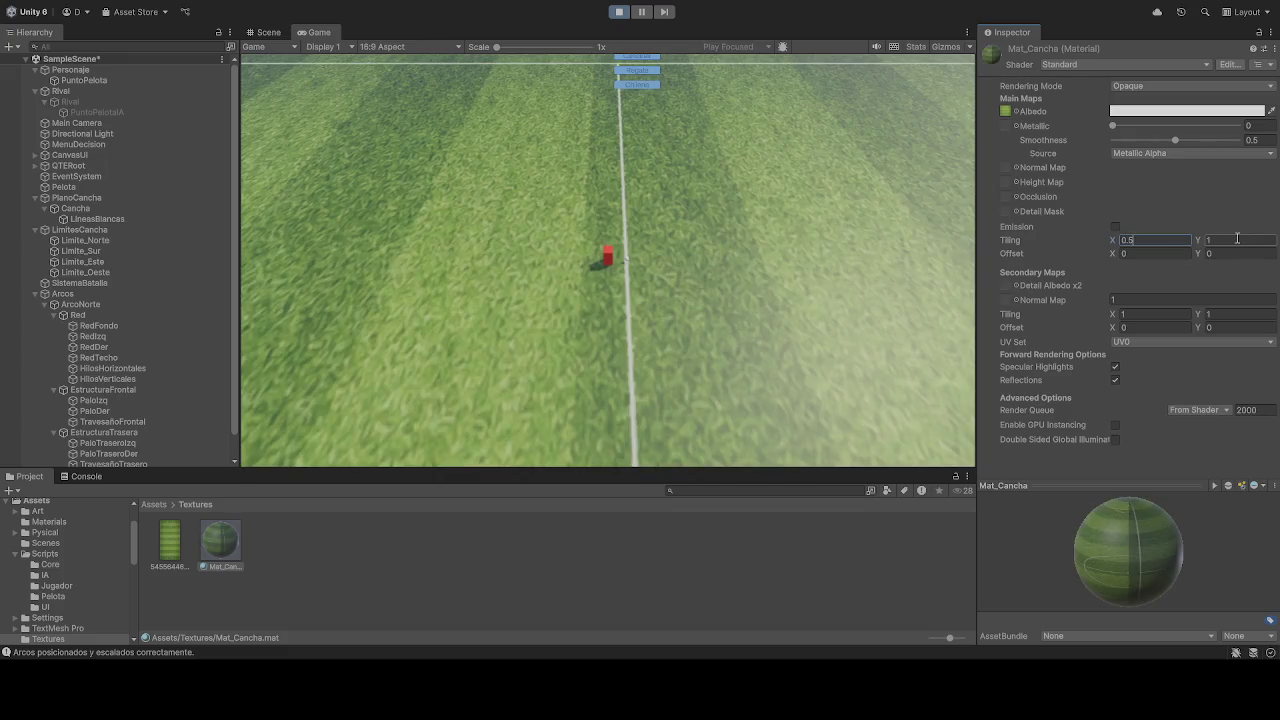
pyautogui.click(1227, 240)
pyautogui.write('0.5')
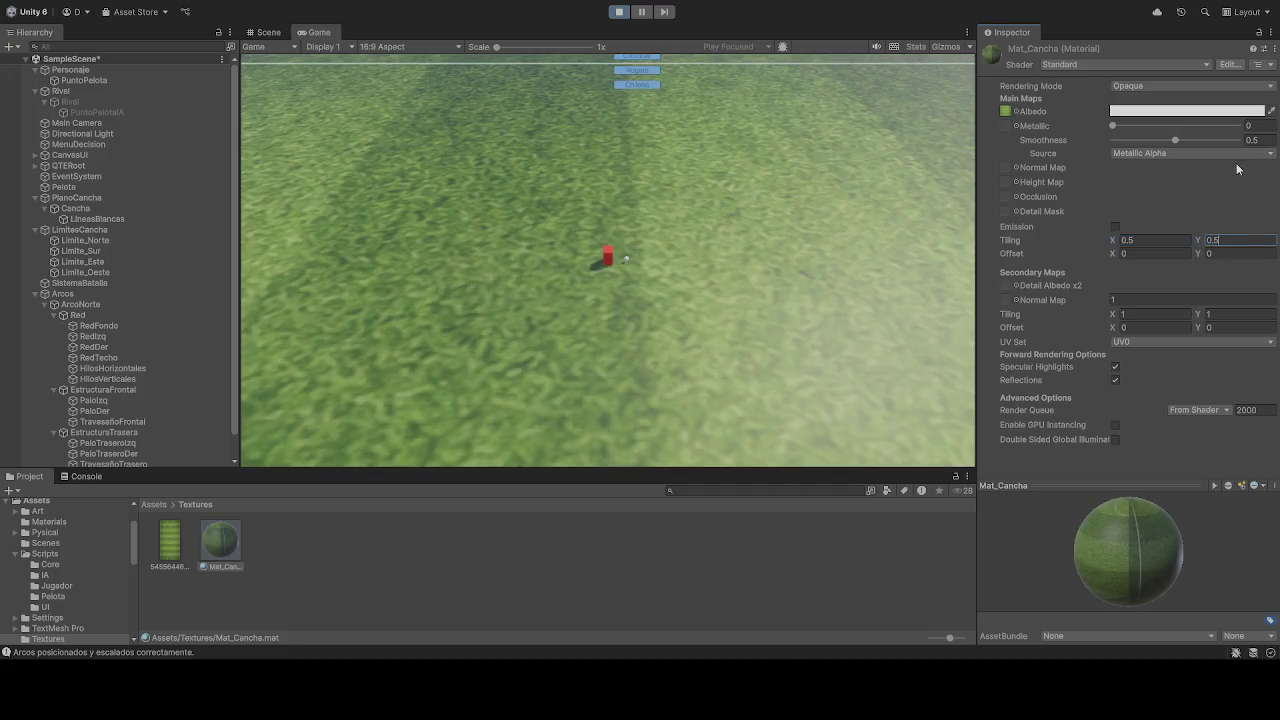
pyautogui.hotkey('ctrl', 'z')
pyautogui.hotkey('ctrl', 'z')
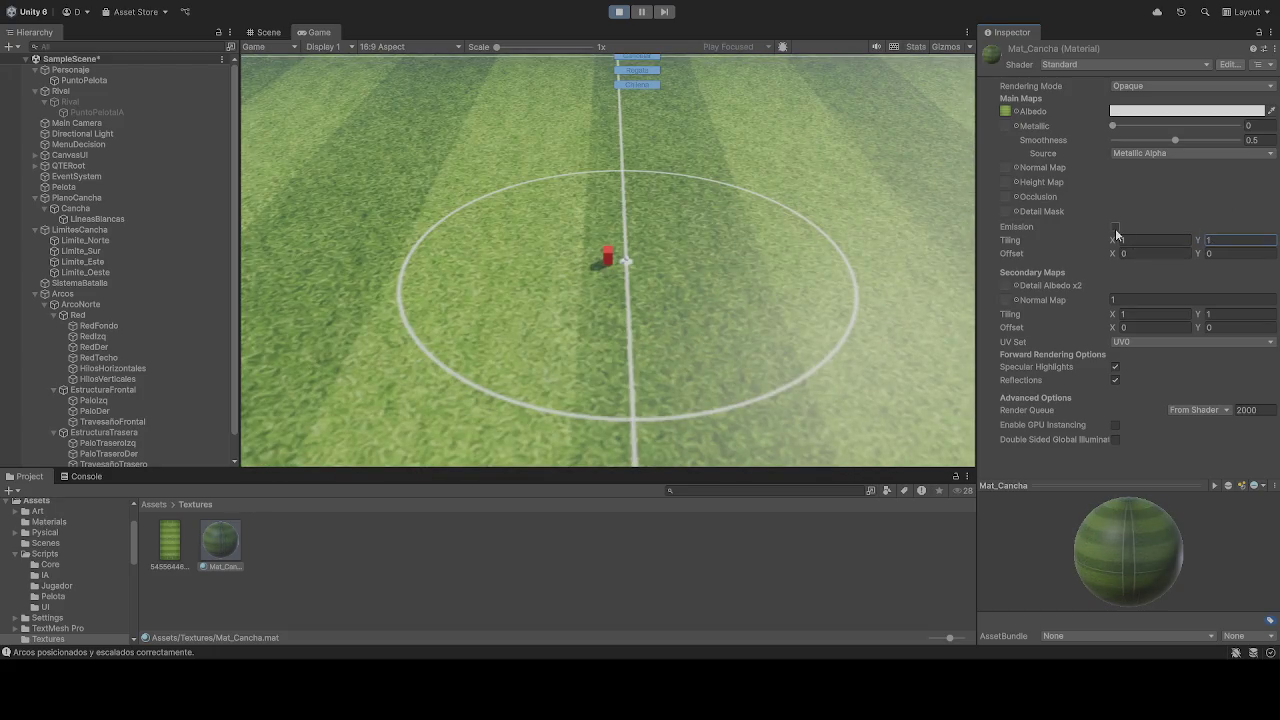
# Step: Toggle emission on and off, then try 0.9 by 0.9 tiling and undo it to 1
pyautogui.click(1116, 228)
pyautogui.click(1116, 228)
pyautogui.click(1124, 240)
pyautogui.write('0.9')
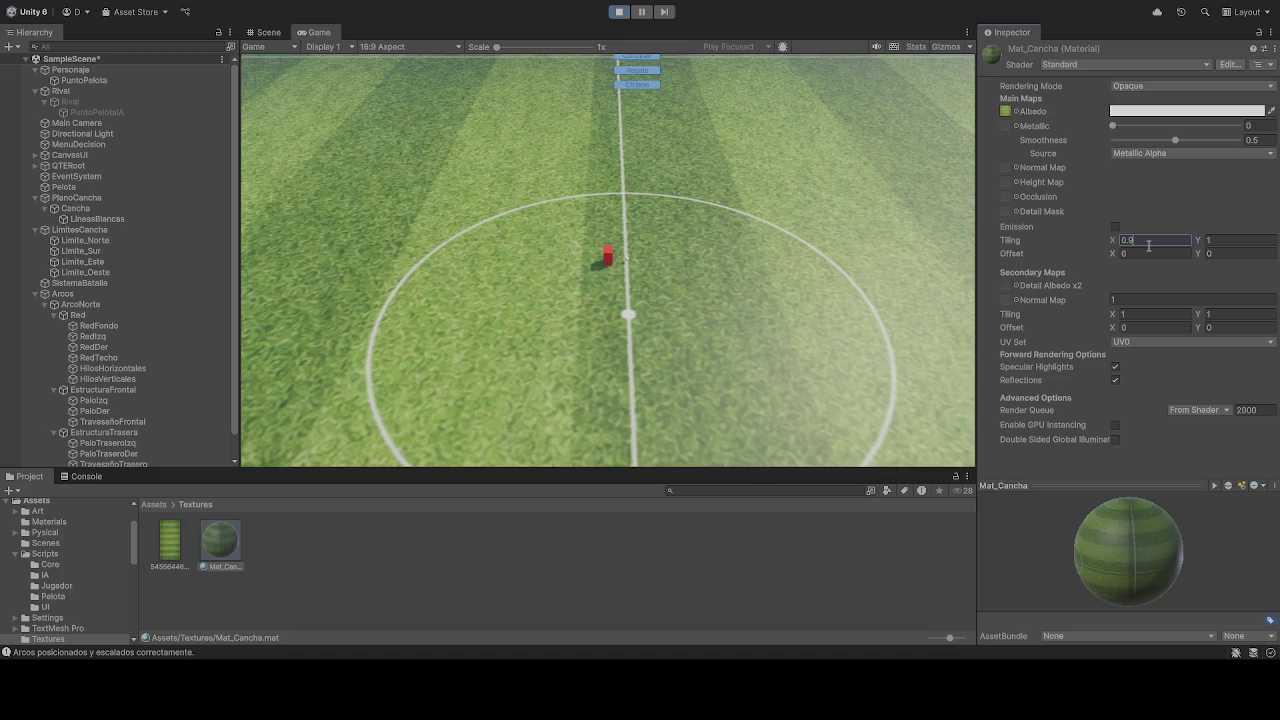
pyautogui.click(1239, 244)
pyautogui.write('0.9')
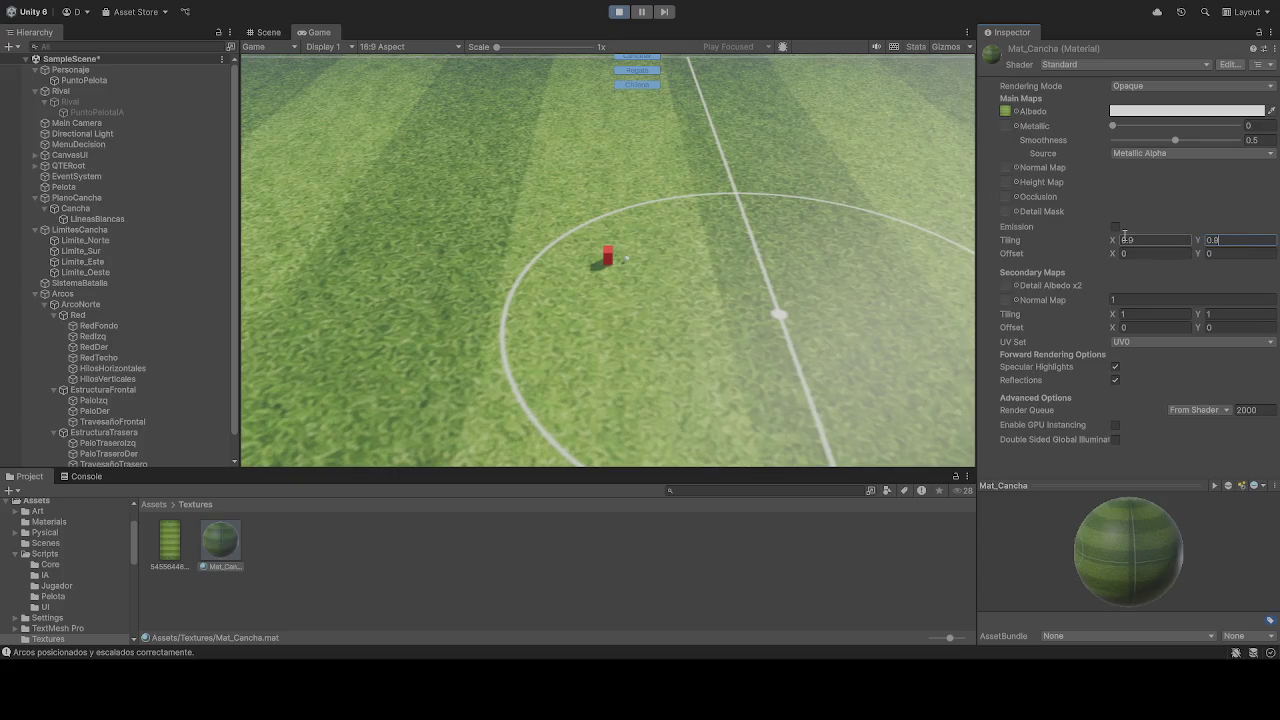
pyautogui.hotkey('ctrl', 'z')
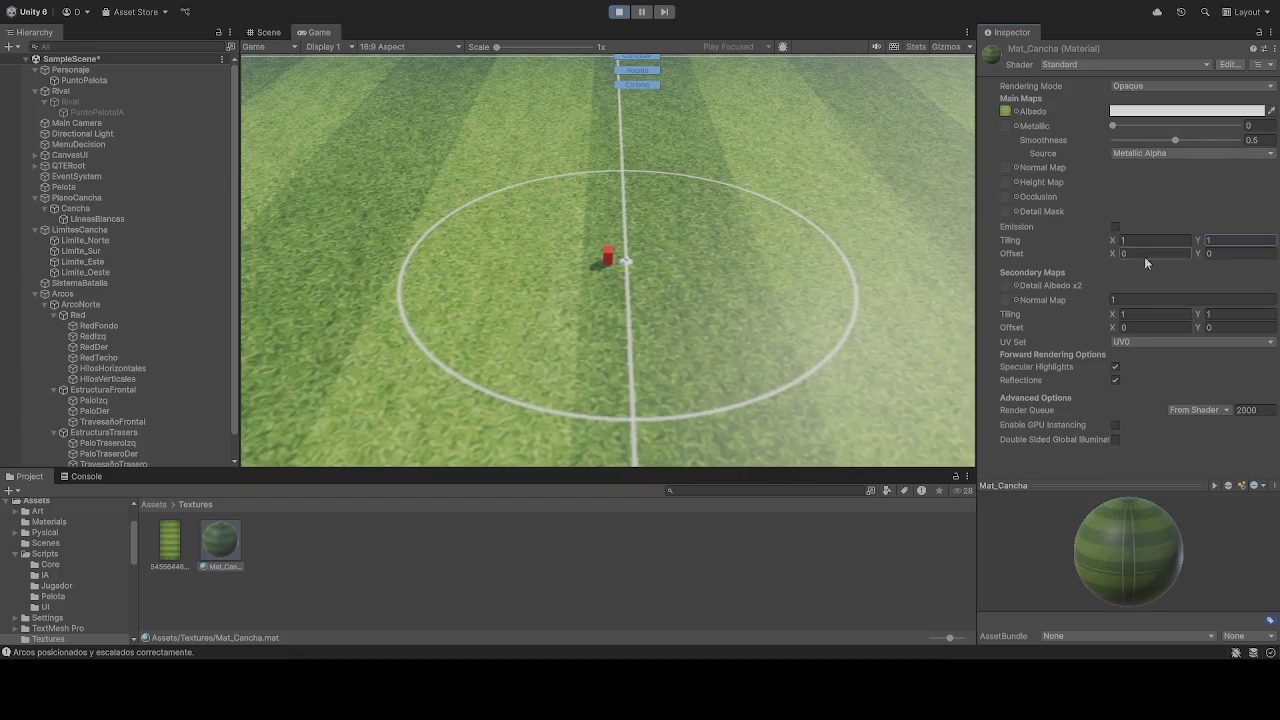
# Step: Try Secondary Maps tiling 0.9 by 0.5 and offset 0.5, then undo the changes
pyautogui.click(1140, 317)
pyautogui.write('0.9')
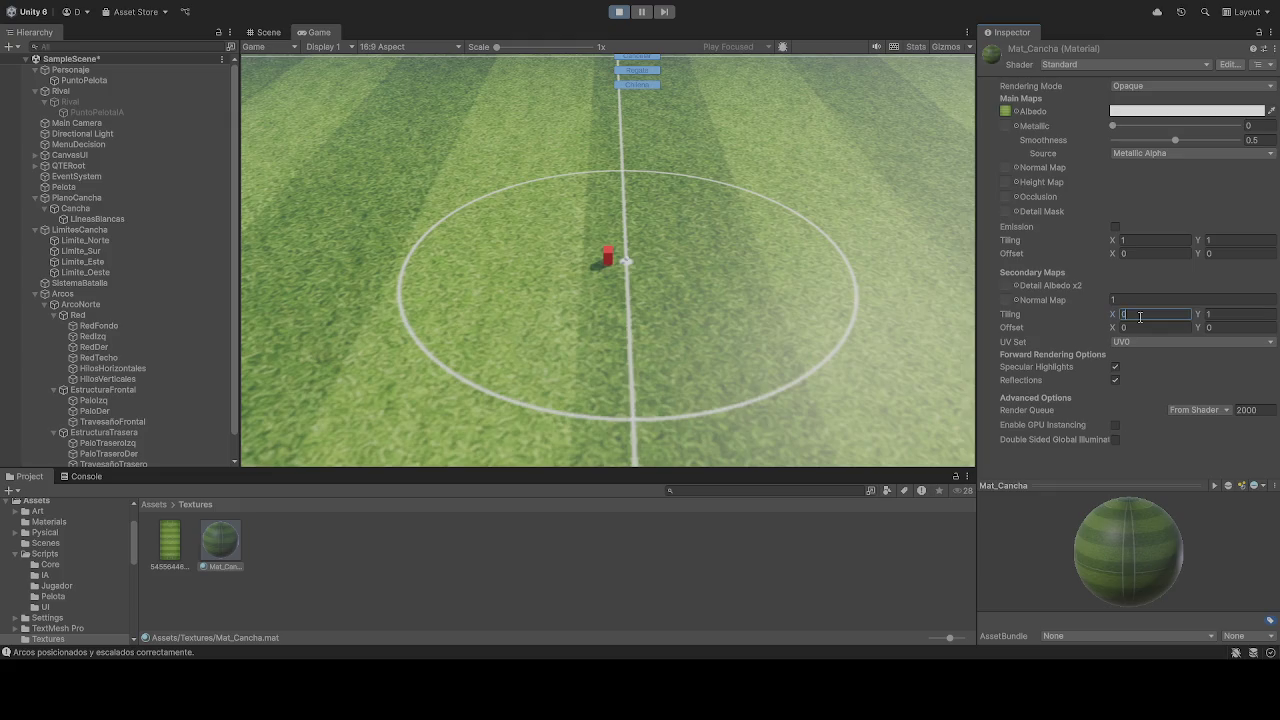
pyautogui.click(1229, 314)
pyautogui.write('0.5')
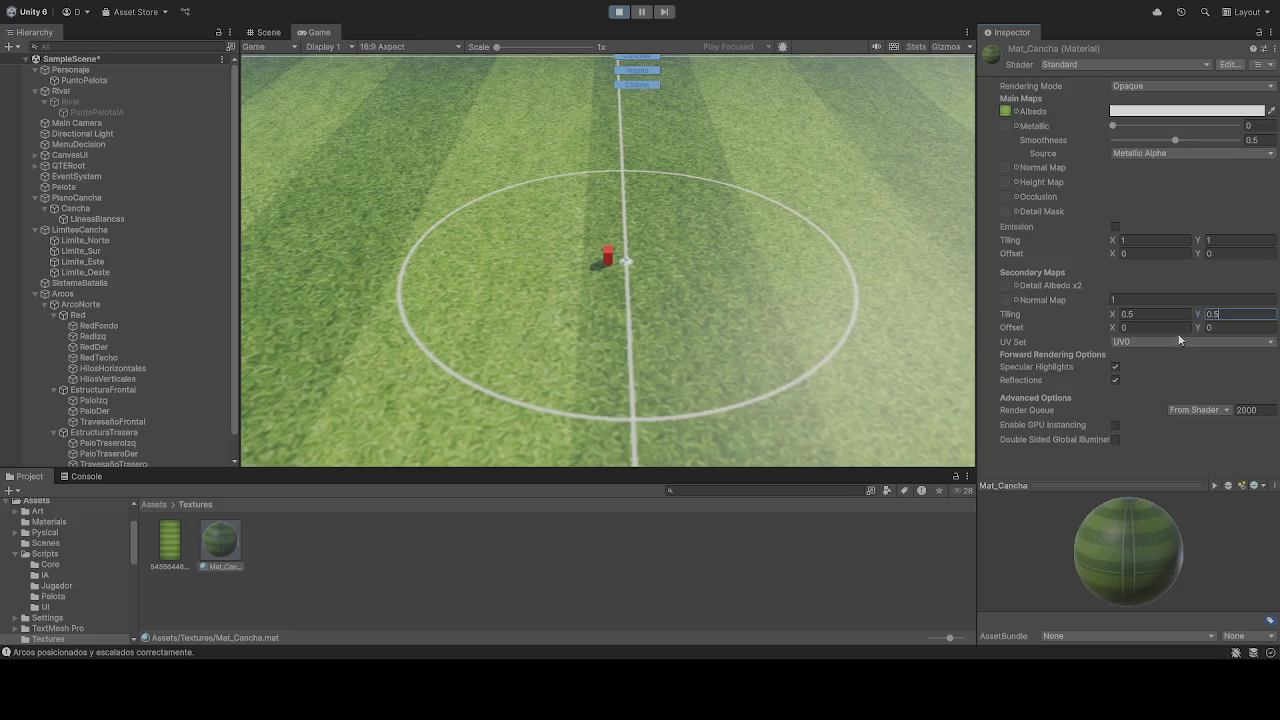
pyautogui.click(1158, 324)
pyautogui.write('0.5')
pyautogui.press('BackSpace')
pyautogui.press('BackSpace')
pyautogui.press('BackSpace')
pyautogui.hotkey('ctrl', 'z')
pyautogui.hotkey('ctrl', 'z')
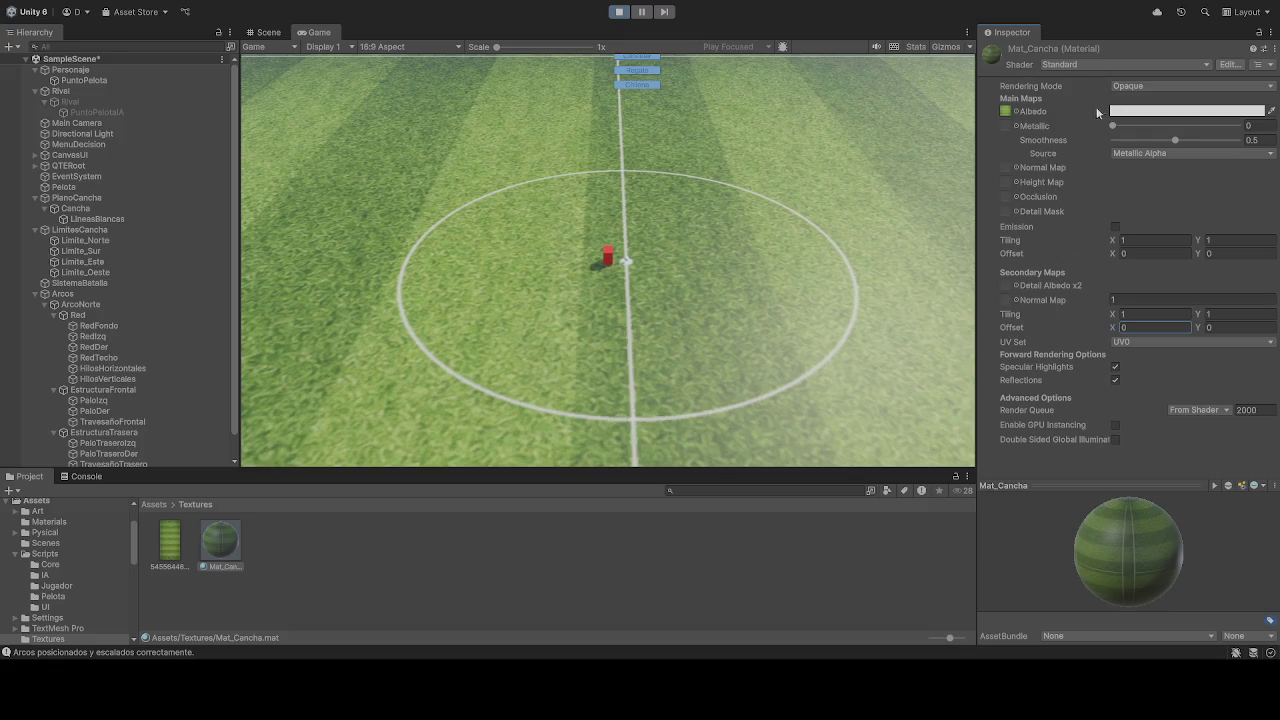
pyautogui.click(1140, 86)
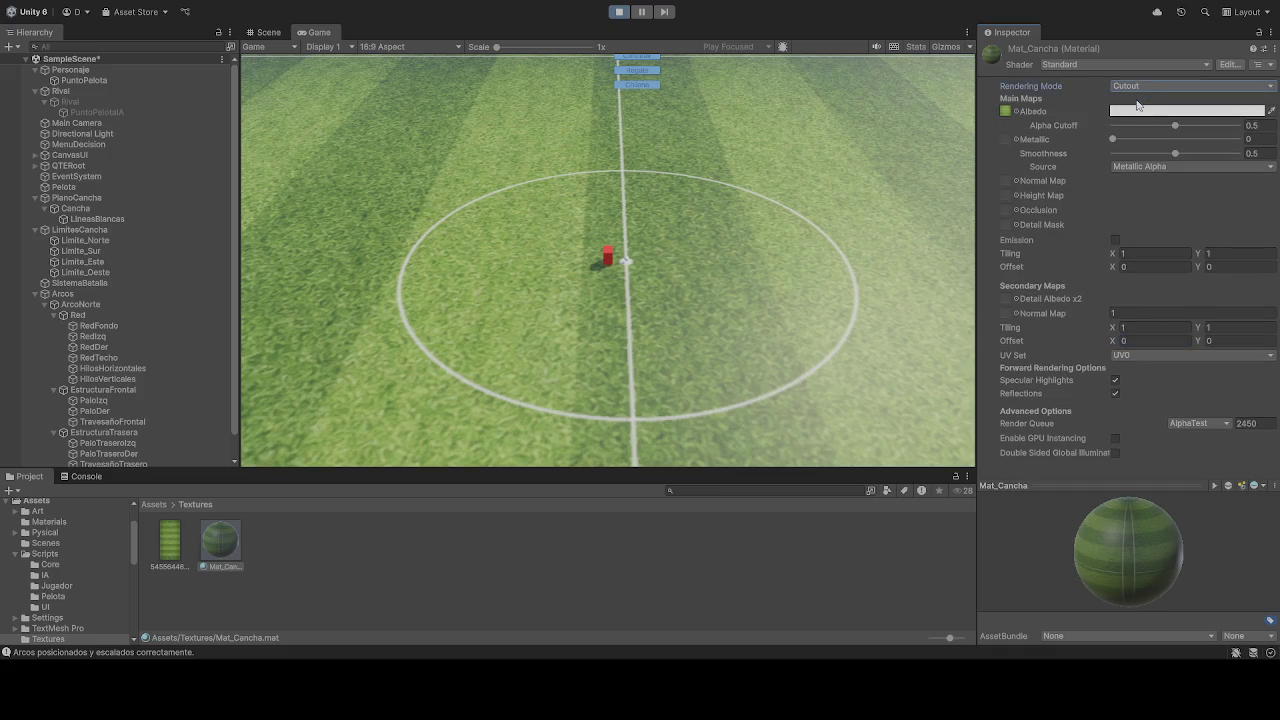
pyautogui.click(933, 234)
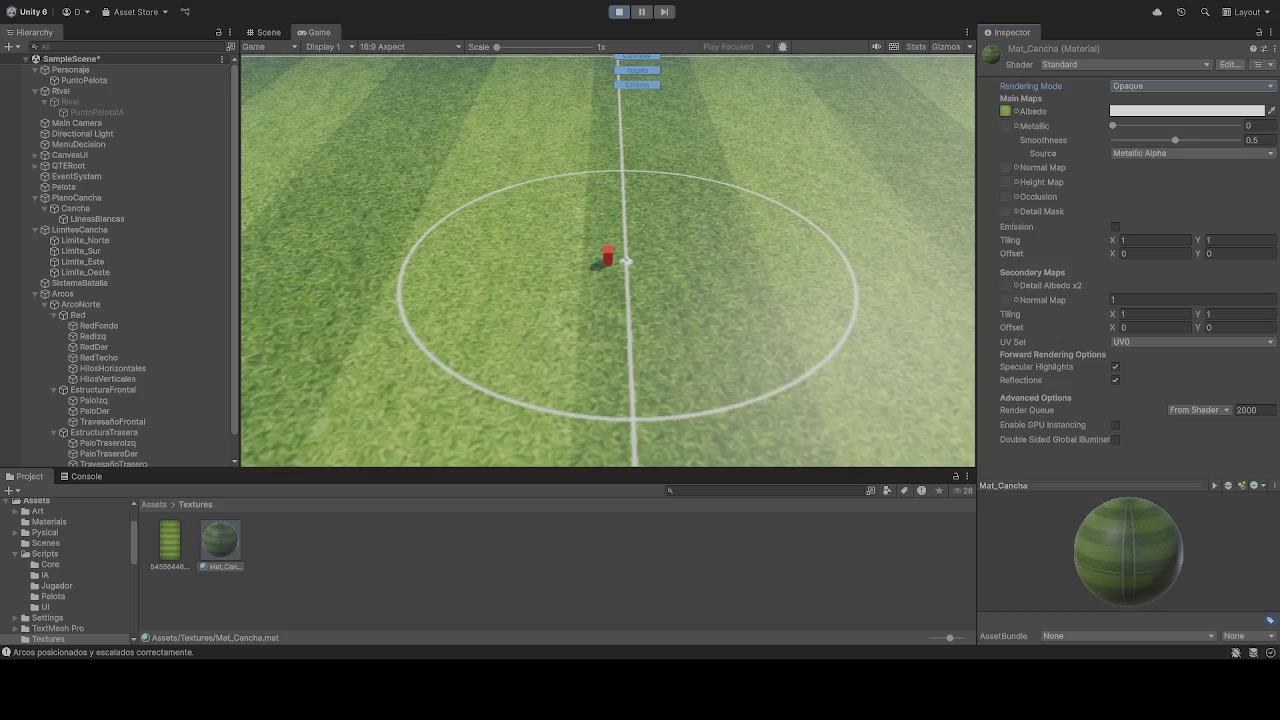
pyautogui.click(170, 545)
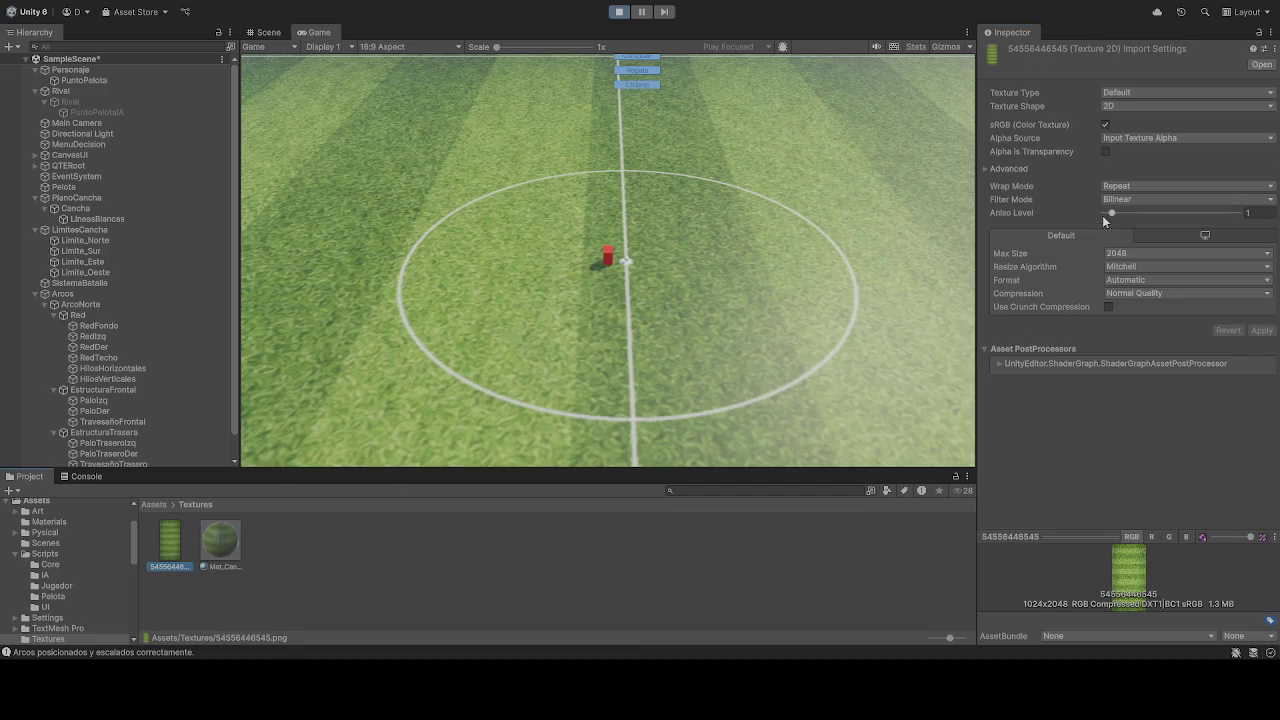
pyautogui.click(1003, 170)
pyautogui.click(1003, 170)
# Step: Select Mat_Cancha, set horizontal tiling to 2, and enter then erase a vertical tiling of 2
pyautogui.click(229, 544)
pyautogui.click(1130, 241)
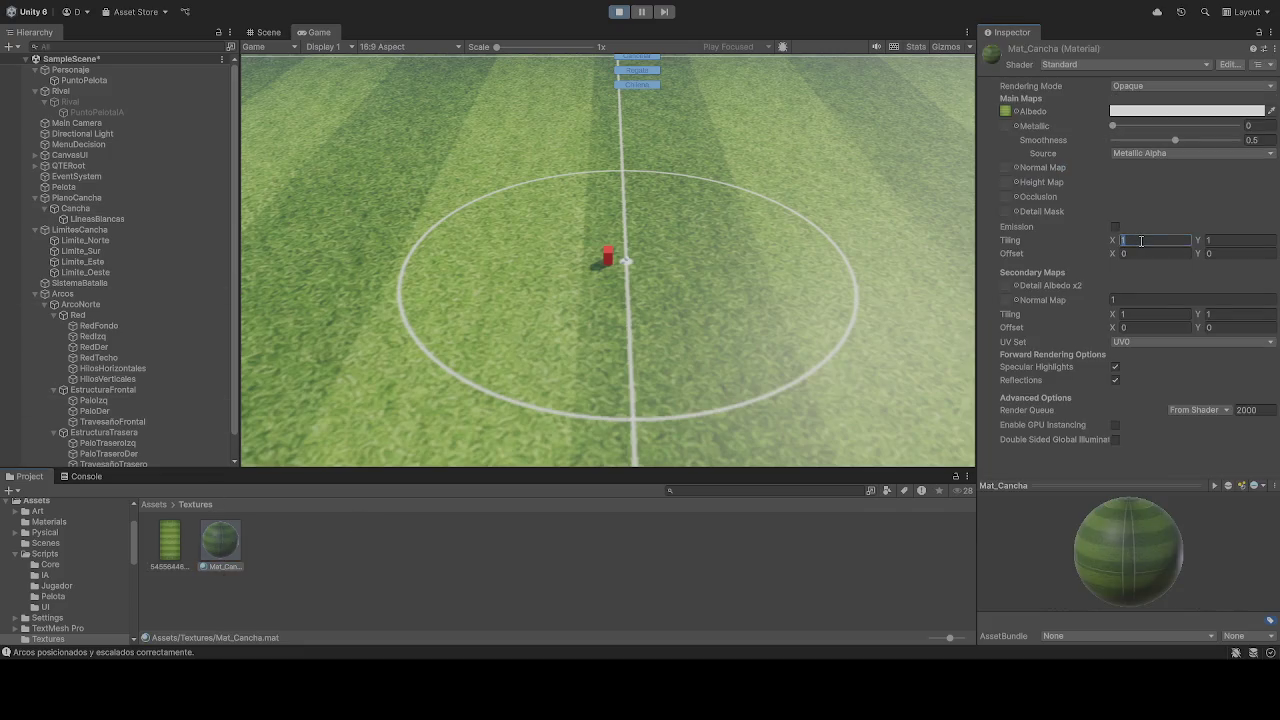
pyautogui.write('2')
pyautogui.click(1240, 241)
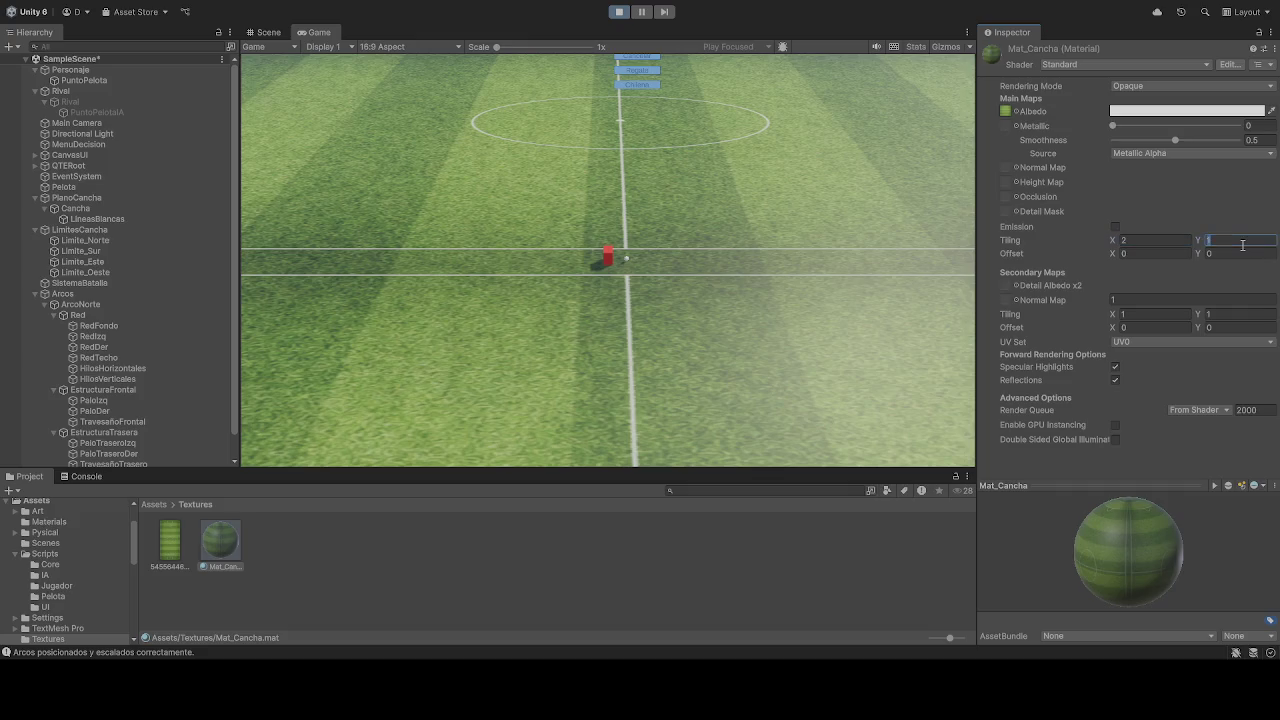
pyautogui.write('2')
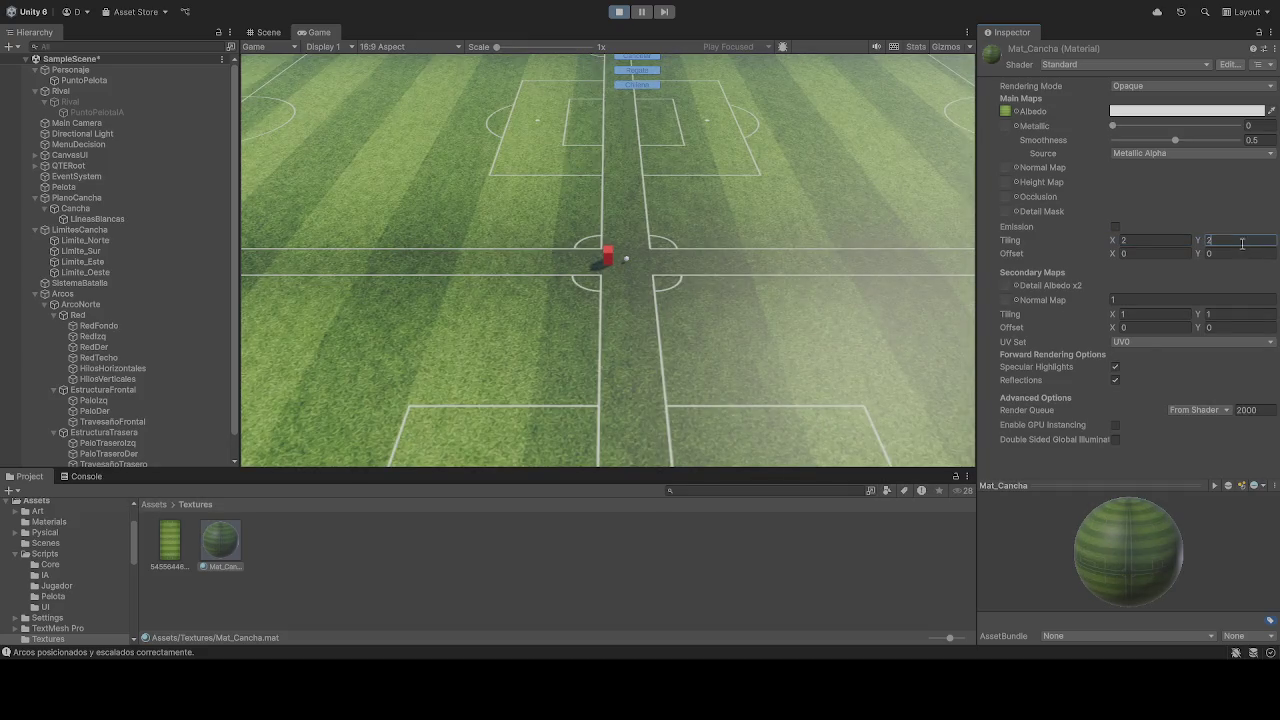
pyautogui.press('BackSpace')
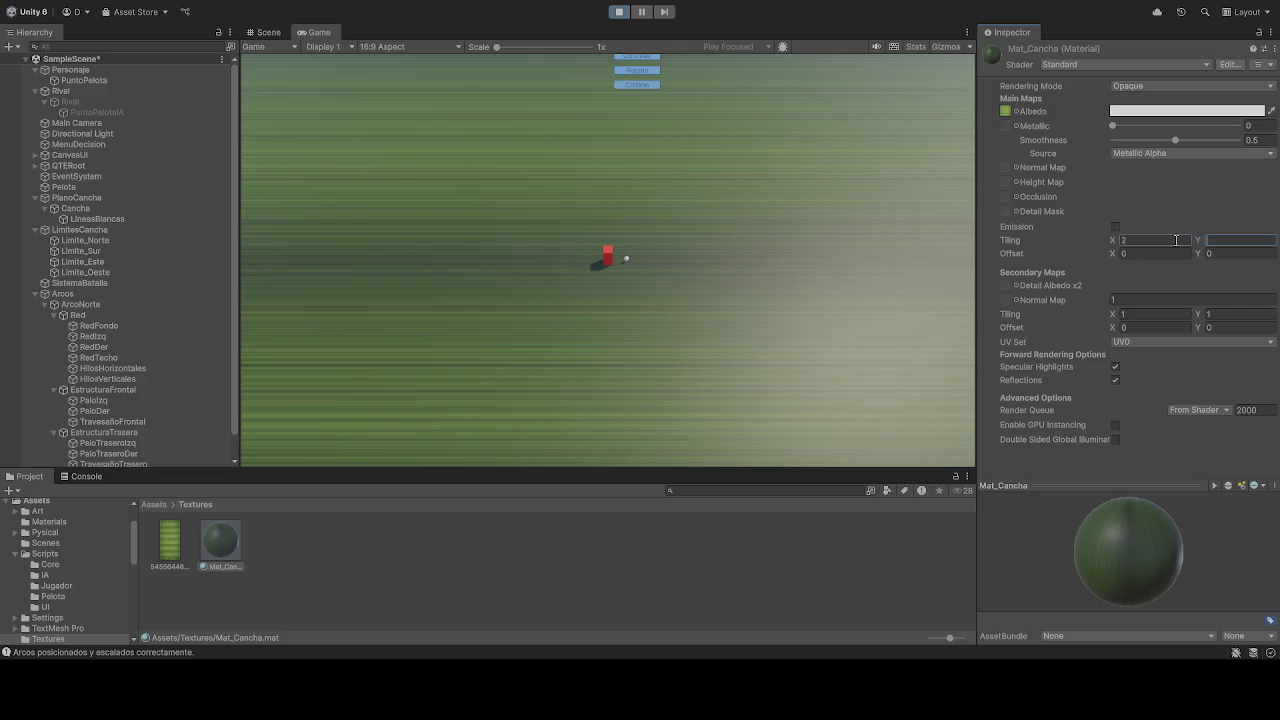